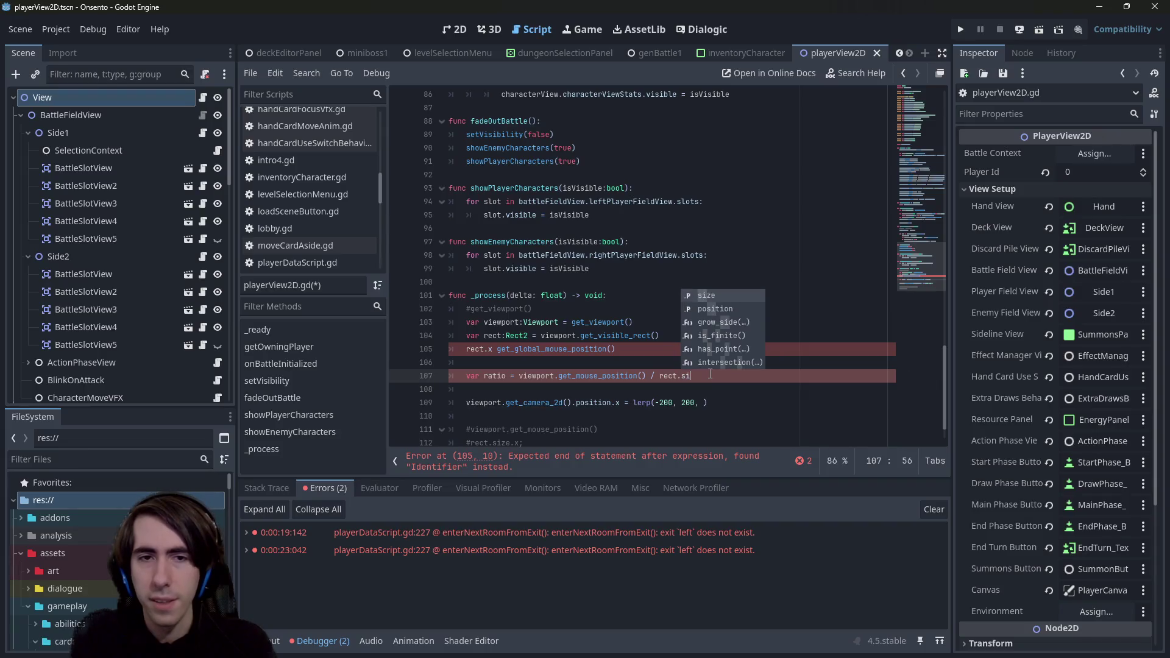
Step: Delete the broken rect.x line, type ratio as Vector2, and save the script
key("Up")
key("Up")
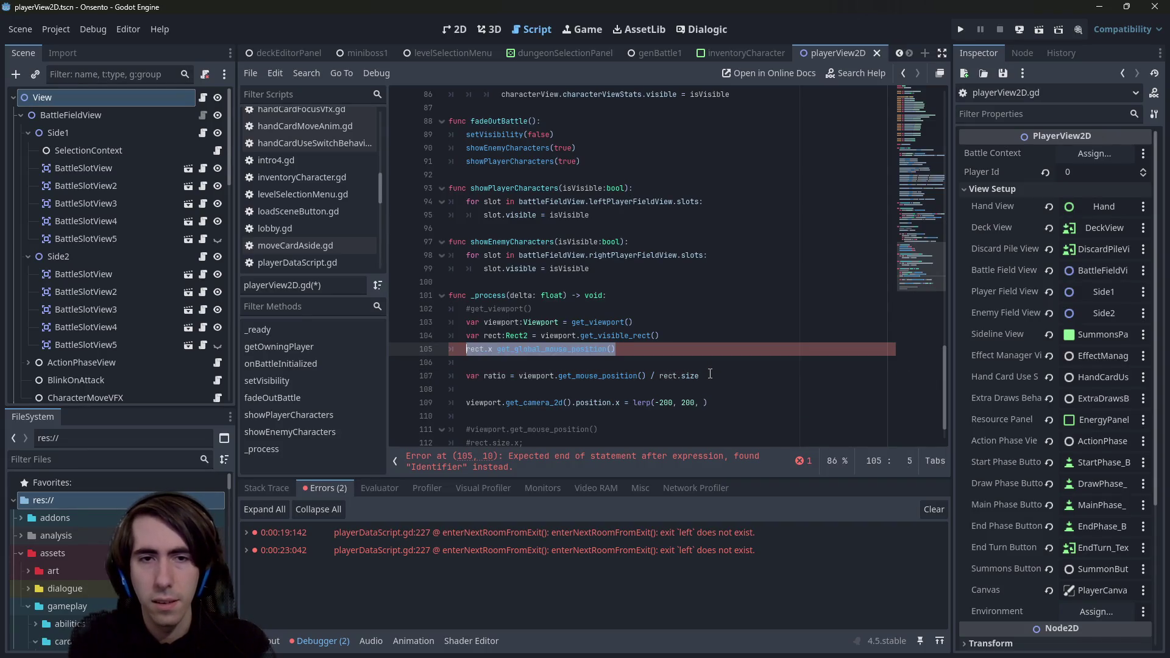
key("BackSpace")
key("BackSpace")
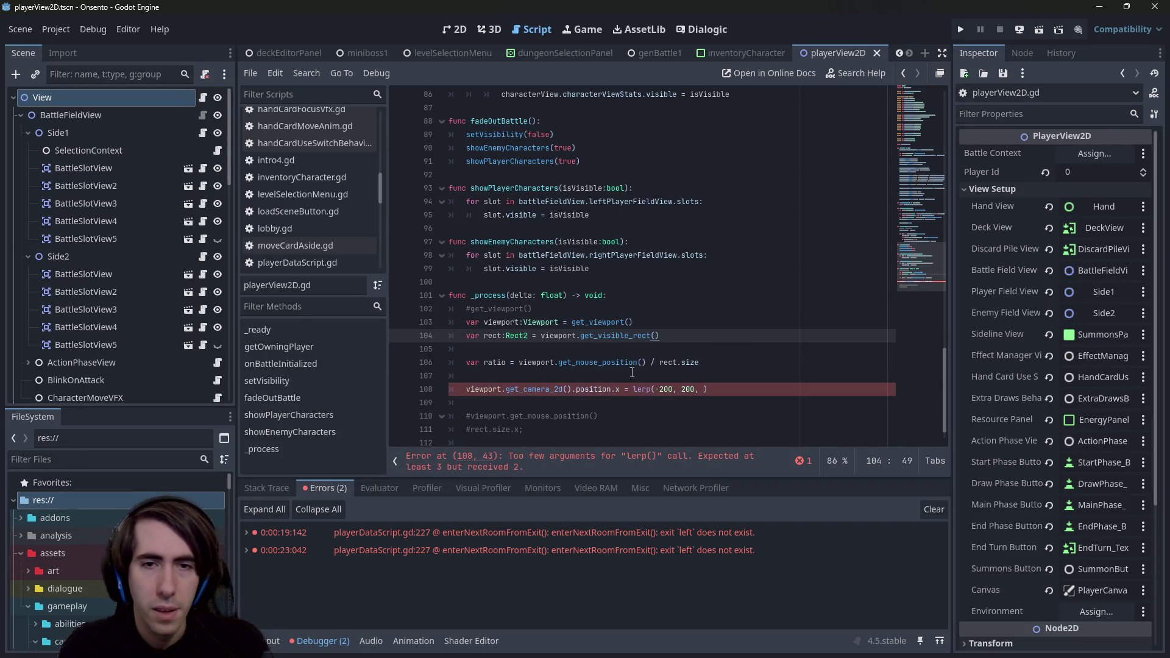
left_click(507, 363)
type(":Vector2")
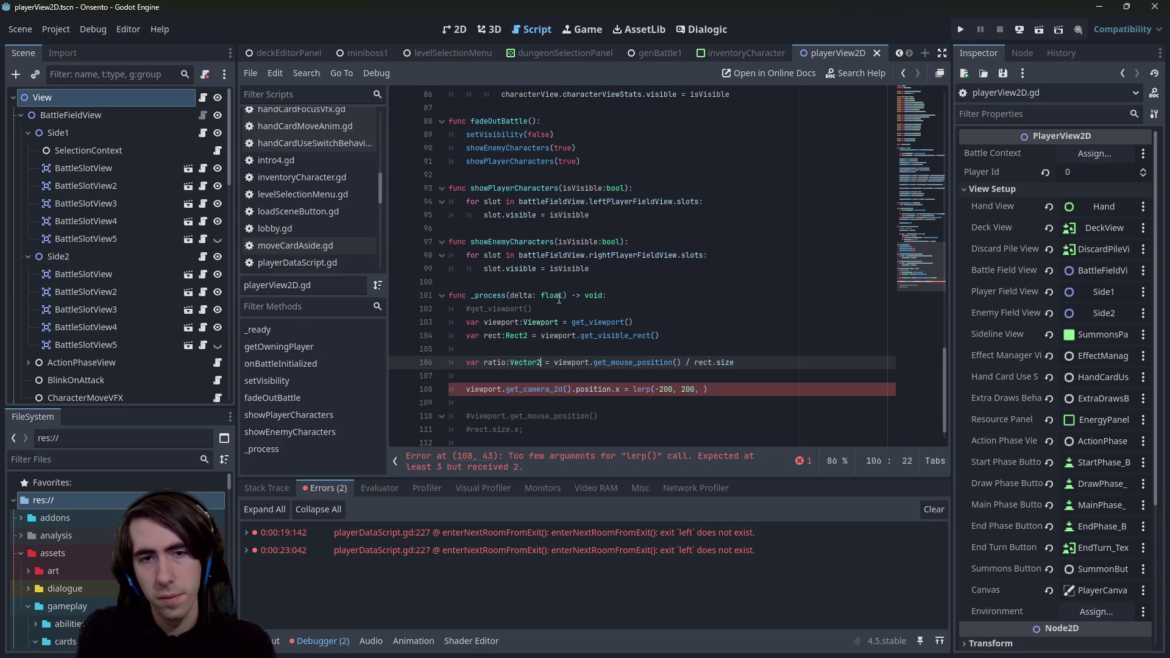
key("ctrl+s")
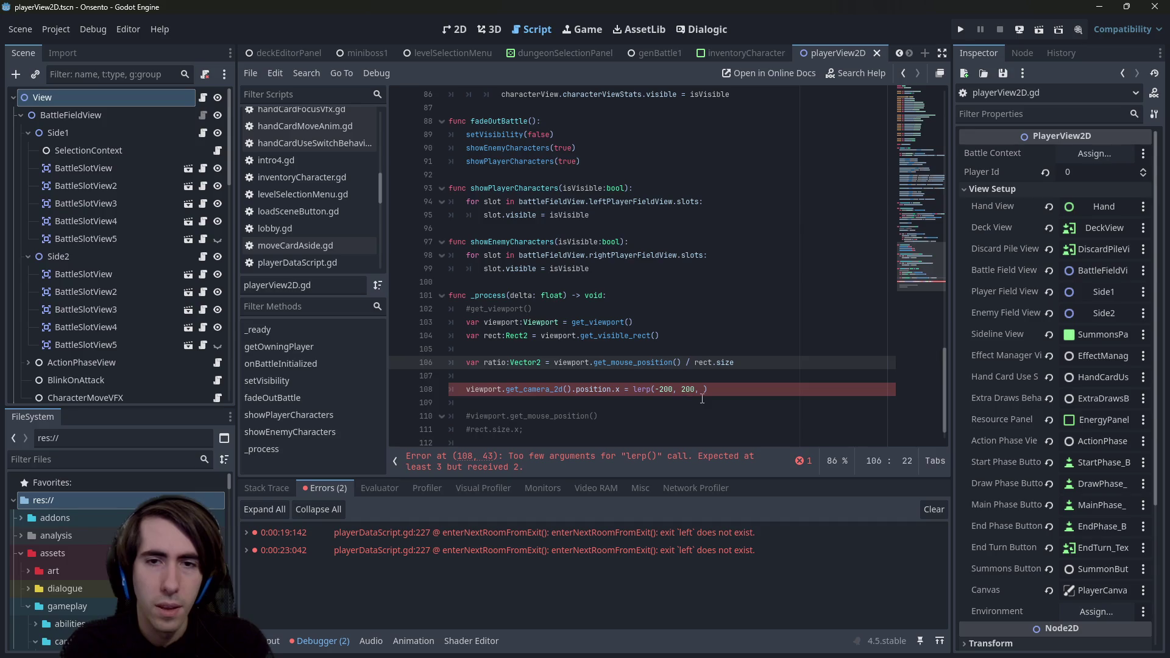
Step: Complete the lerp call as lerp(-200, 200, ratio.x) using autocomplete
left_click(703, 393)
type("tio.x")
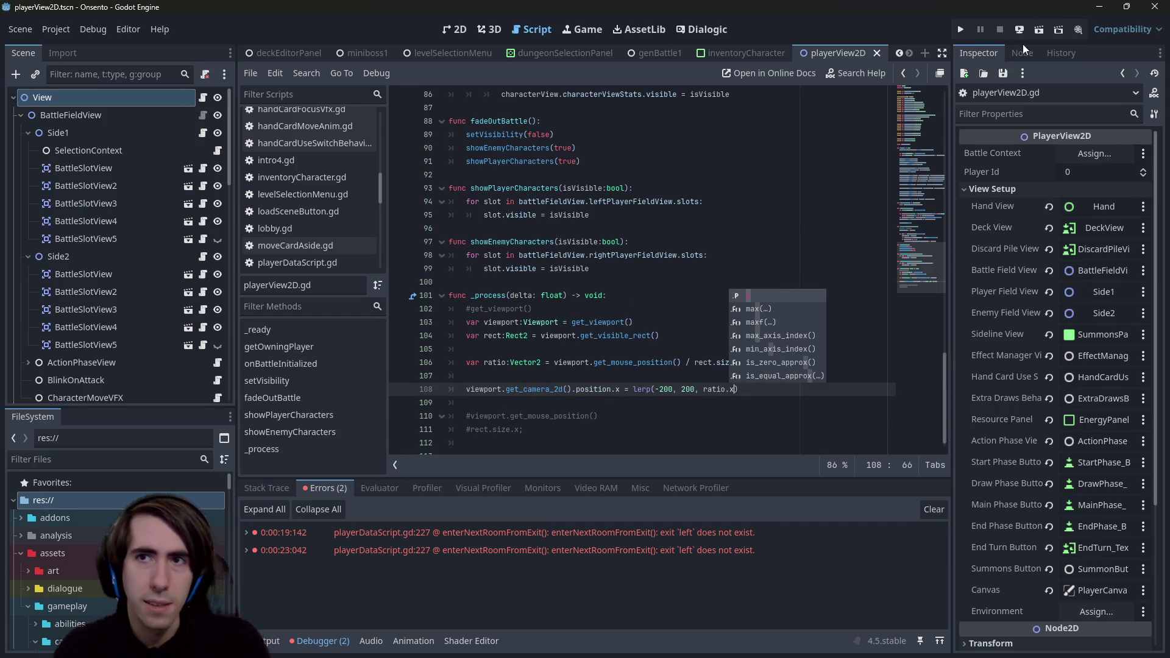
mouse_move(648, 56)
left_mouse_down()
mouse_move(301, 54)
mouse_move(755, 52)
mouse_move(562, 59)
left_mouse_up()
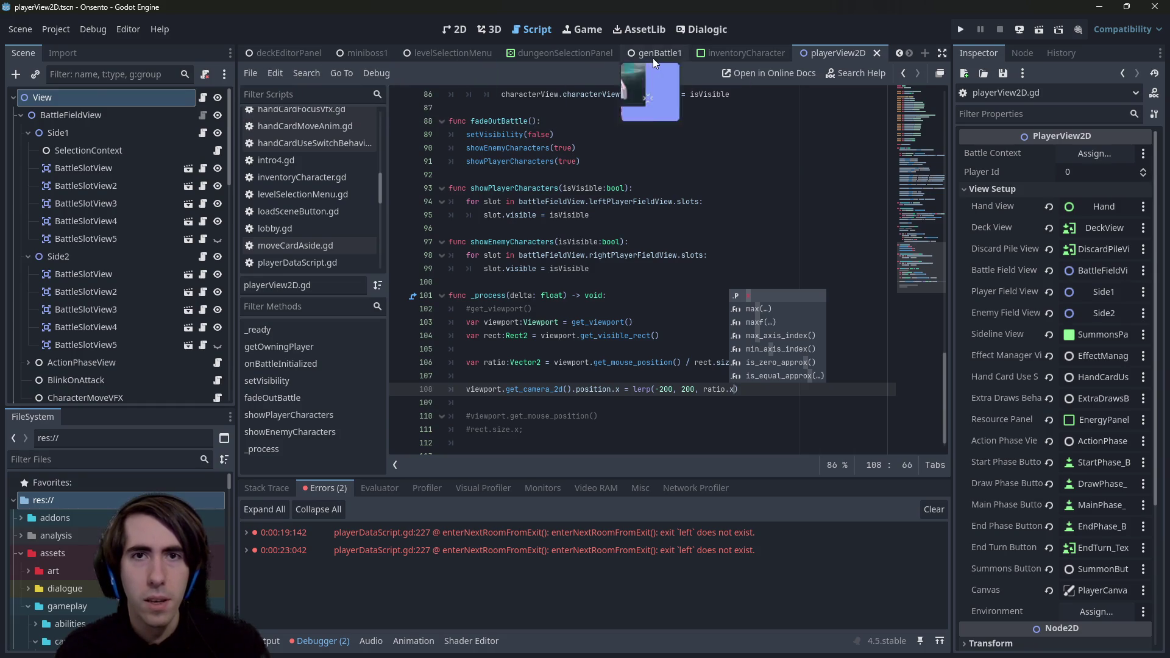
Step: Run the current scene briefly, then stop it
mouse_move(401, 54)
left_mouse_down()
mouse_move(499, 60)
mouse_move(455, 56)
left_mouse_up()
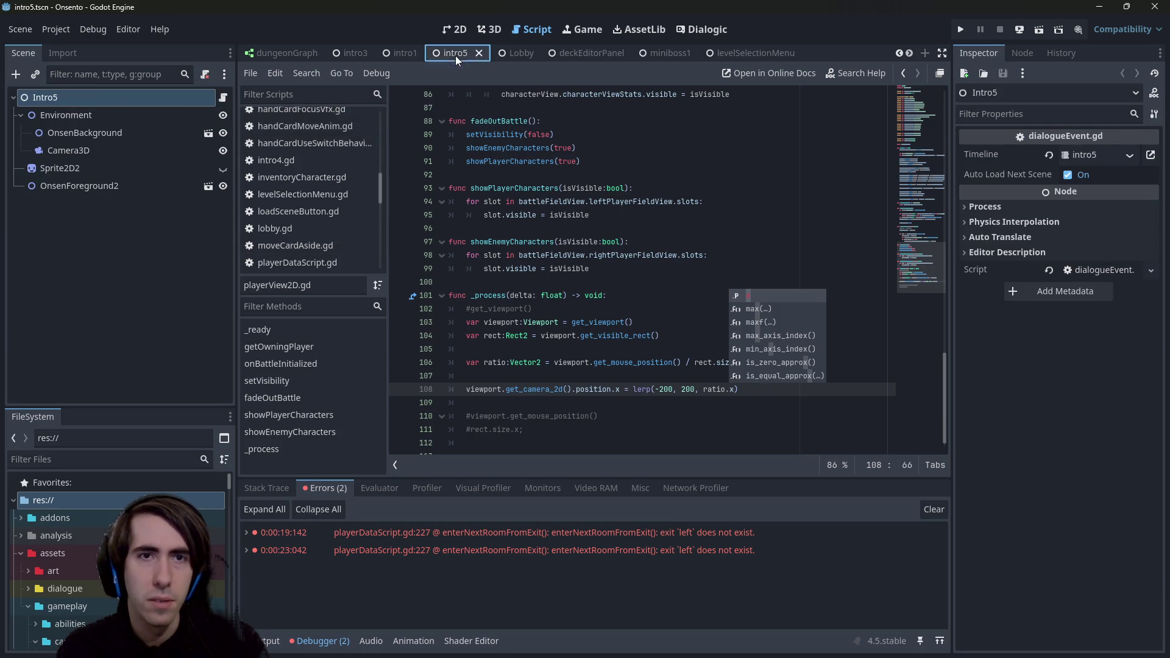
left_click(1038, 31)
left_click(999, 31)
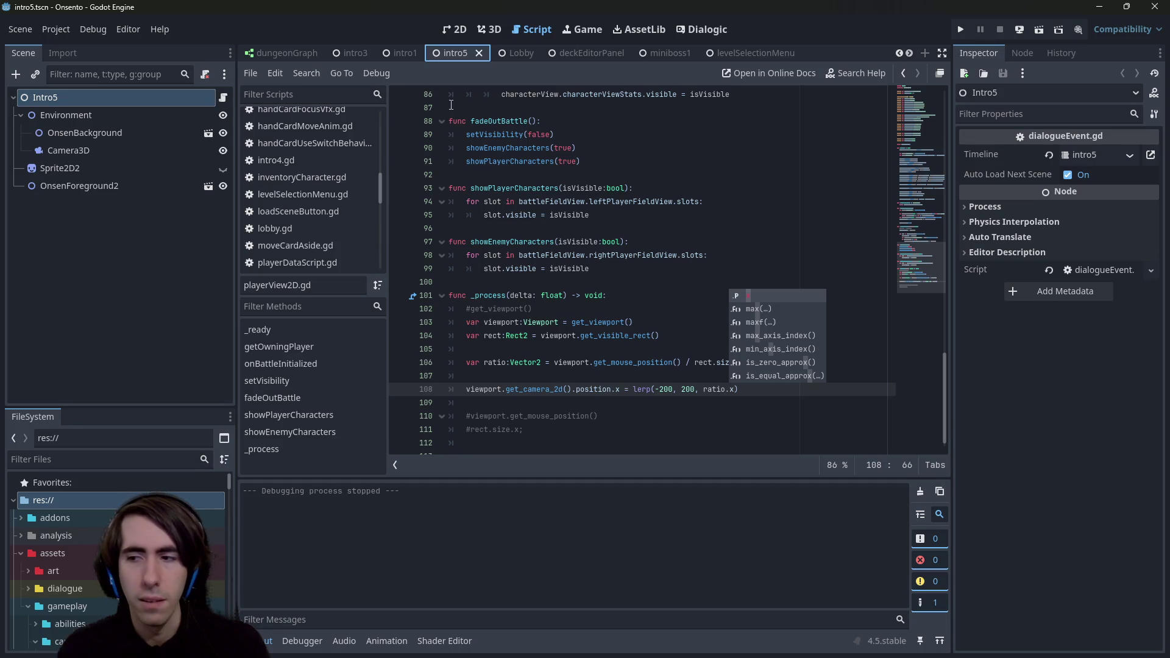
left_click(589, 187)
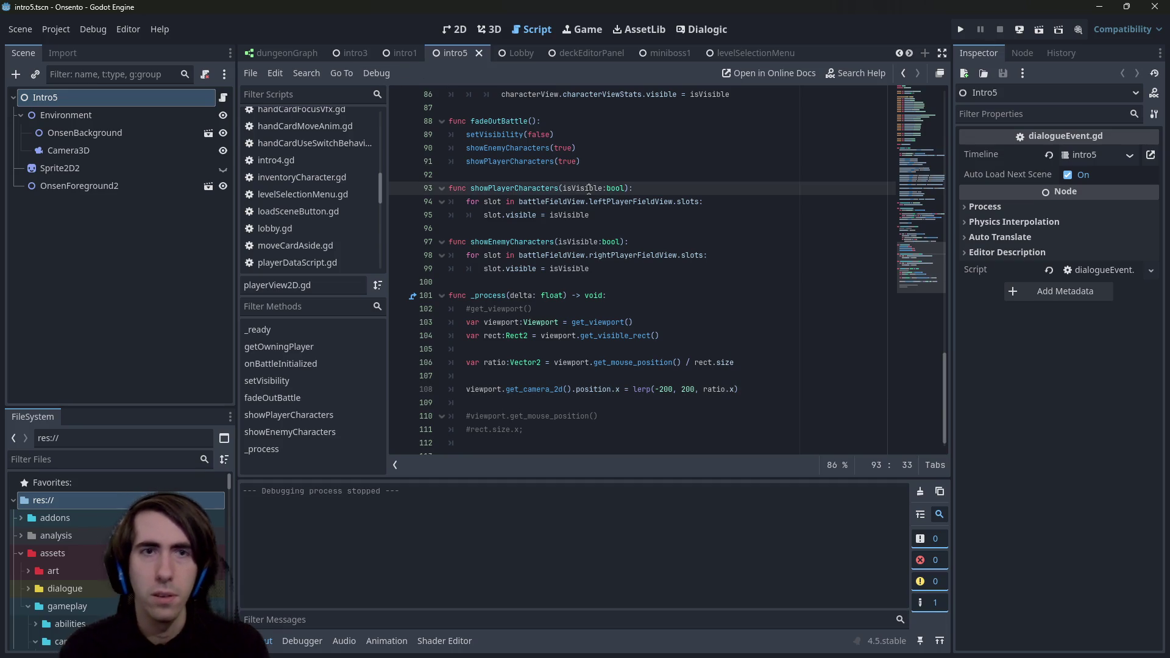
Step: Open the intro4.tscn scene via Quick Open
key("shift+alt+o")
type("intro4")
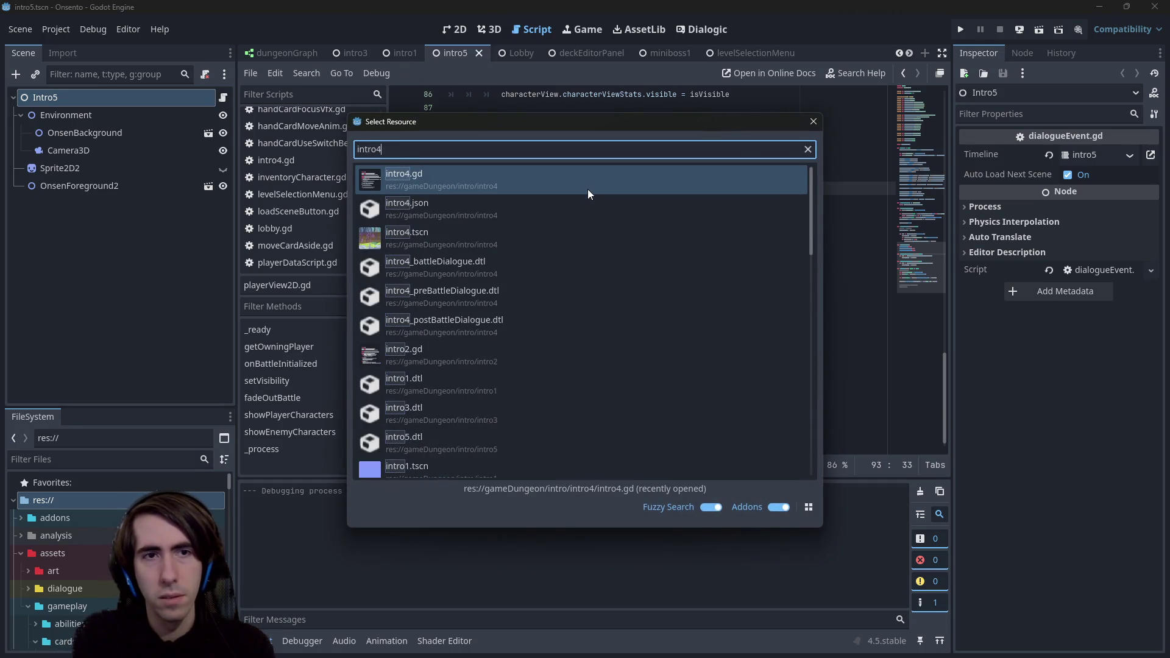
key("Down")
key("Return")
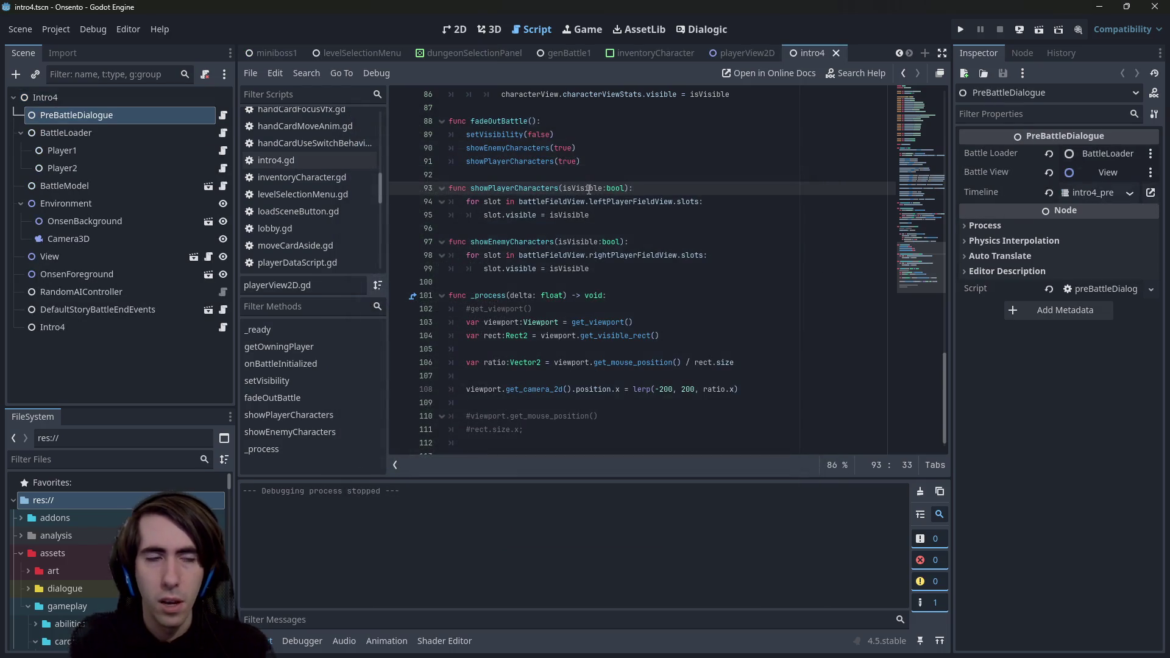
Step: Open the room5 scene and view it in 2D
key("shift+alt+o")
type("room5")
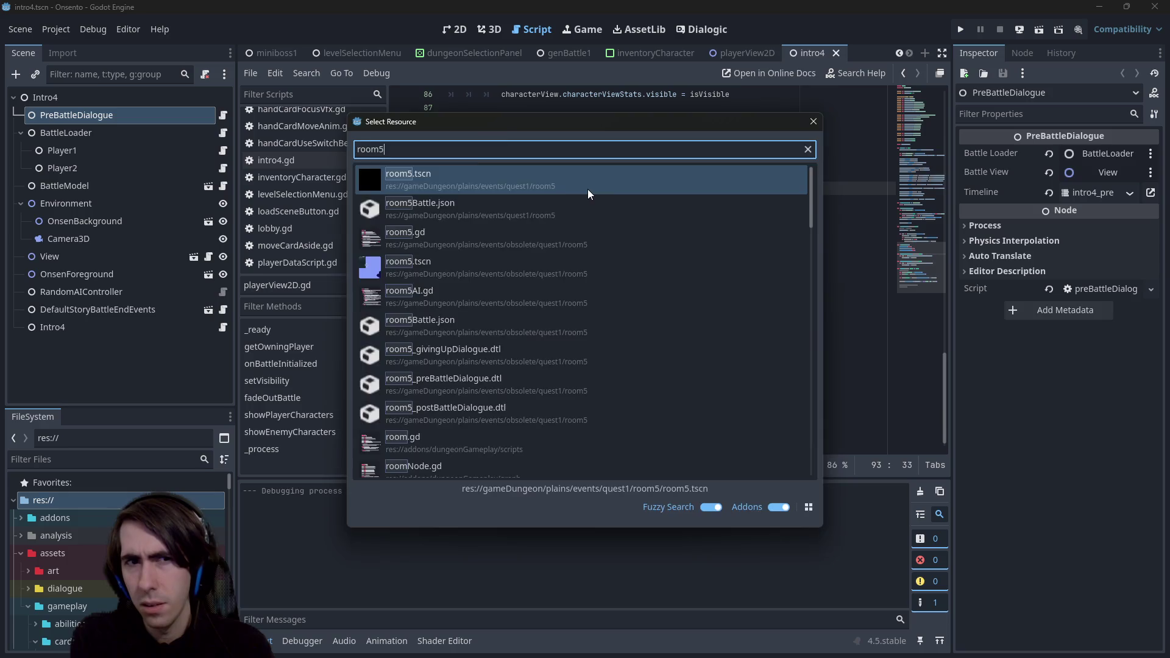
key("Return")
left_click(447, 29)
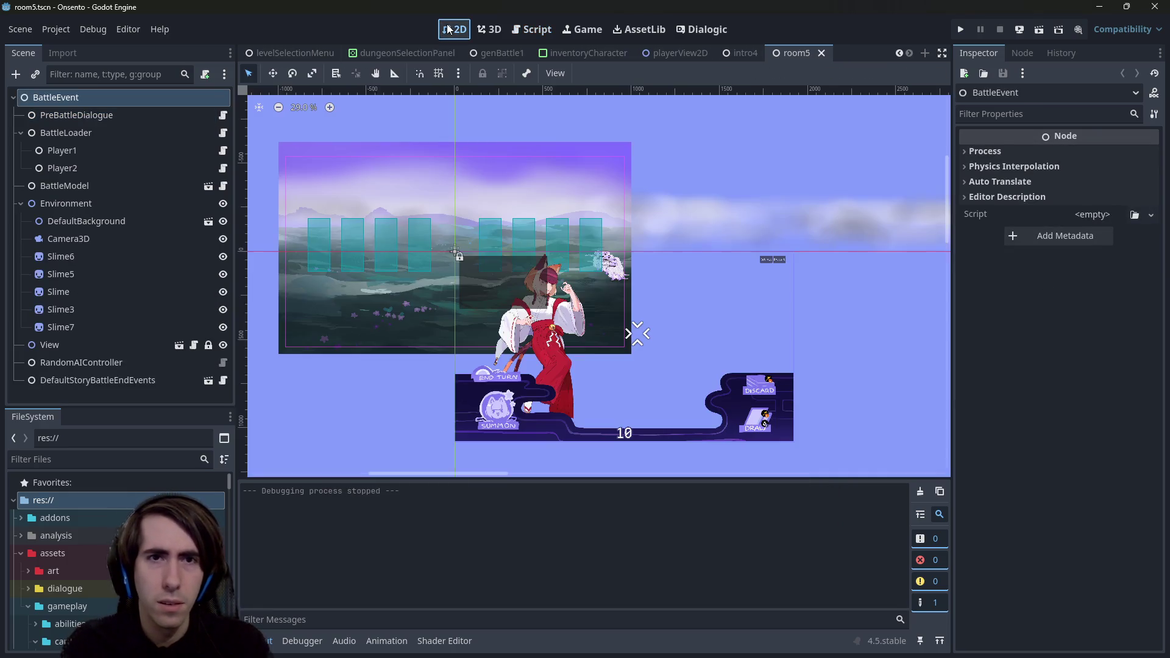
scroll(544, 227, "down", 1)
Step: Open miniboss1.json and then the miniboss1.tscn scene
key("shift+alt+o")
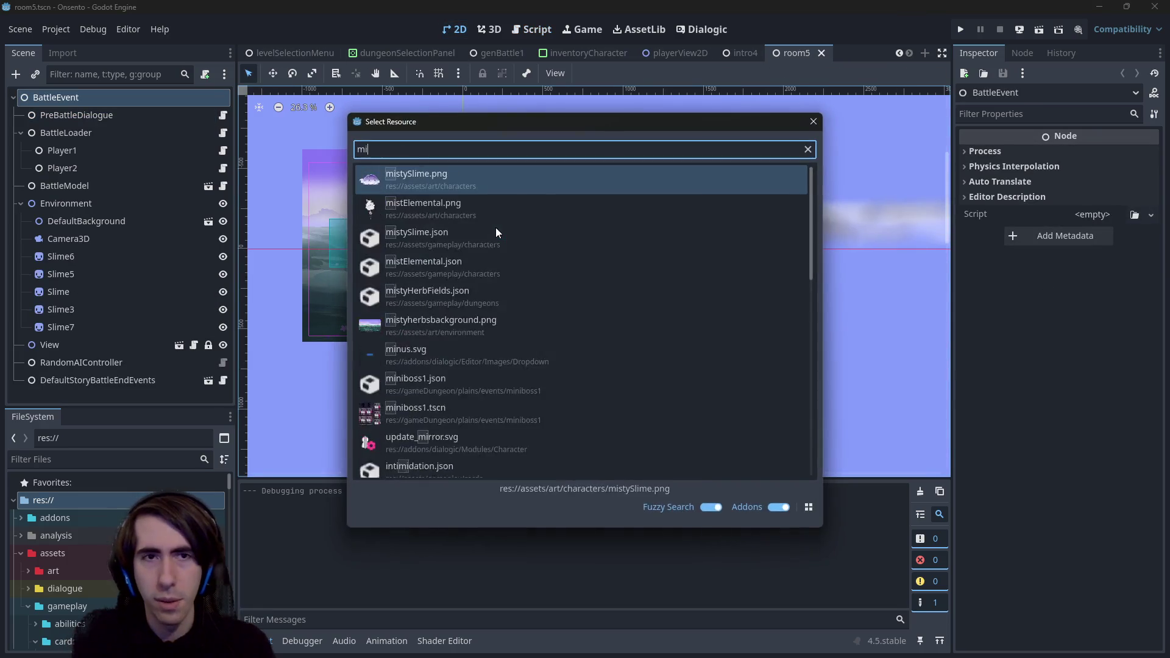
type("miniboss")
key("Return")
key("shift+alt+o")
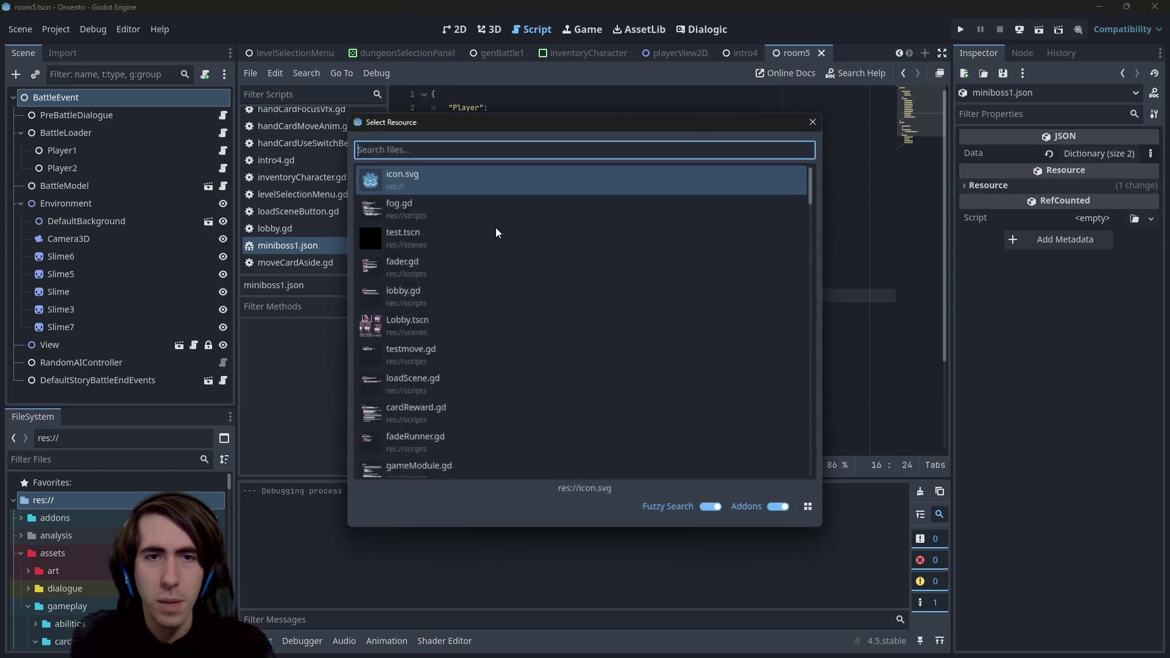
type("miniboss")
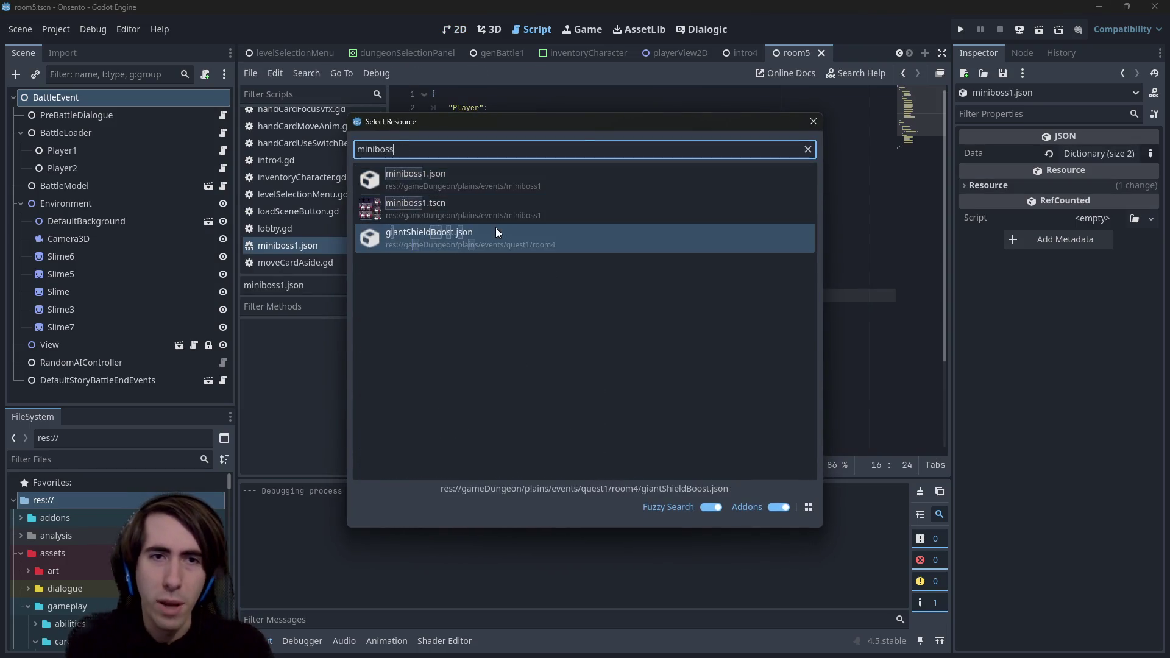
key("Down")
key("Return")
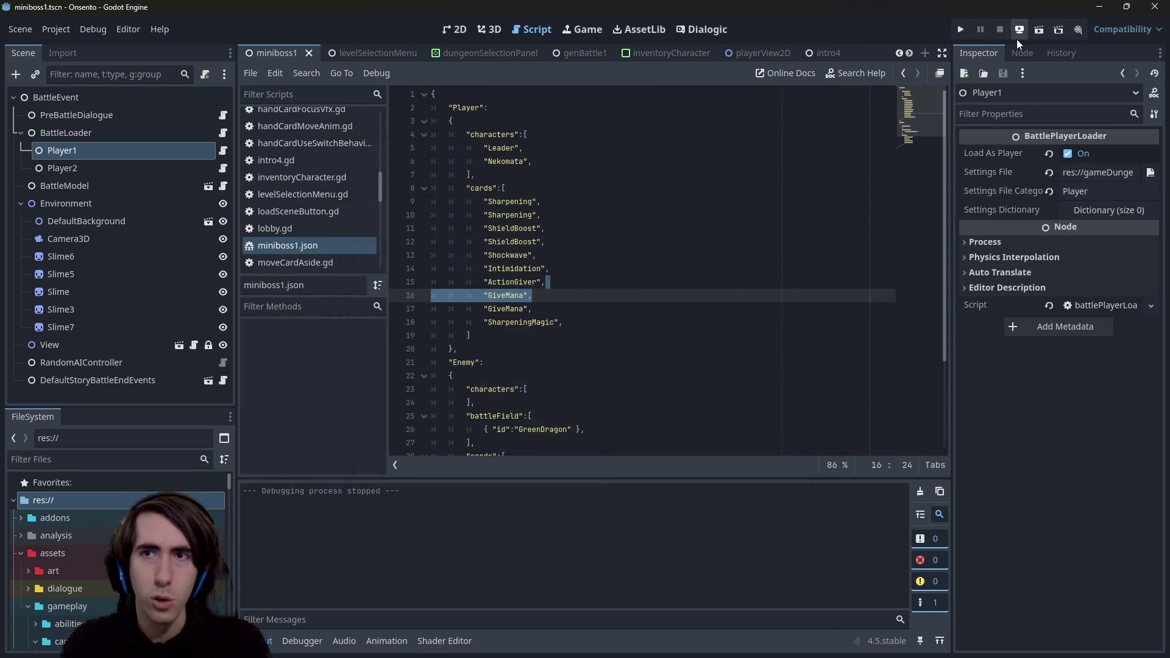
left_click(1036, 35)
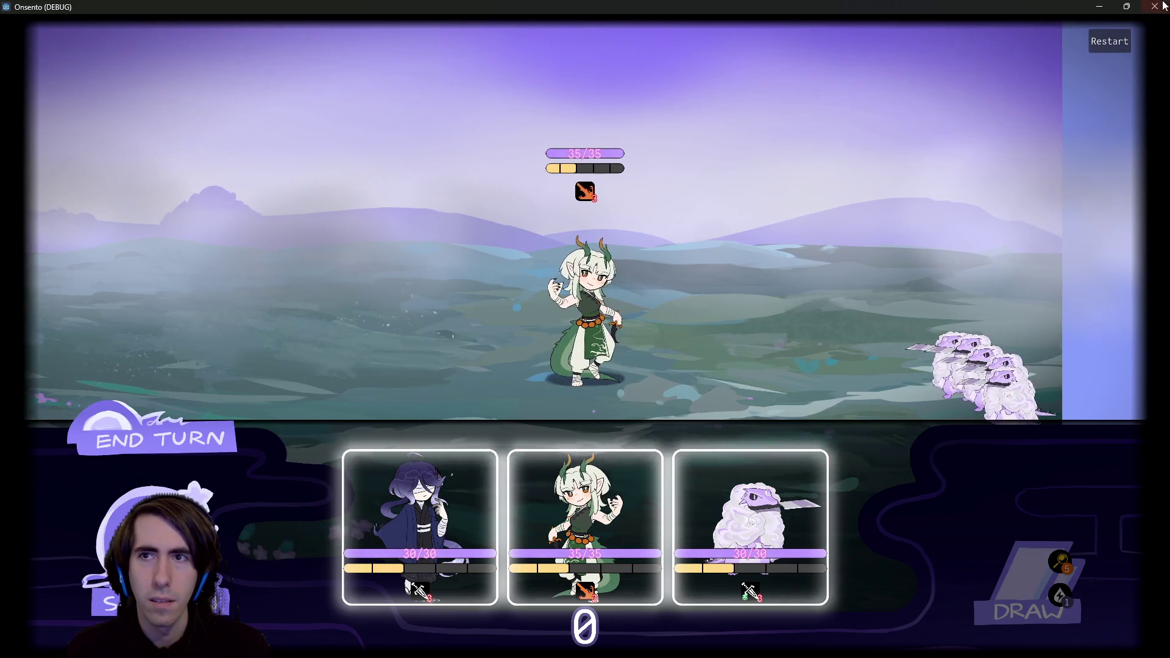
key("F8")
left_click(628, 277)
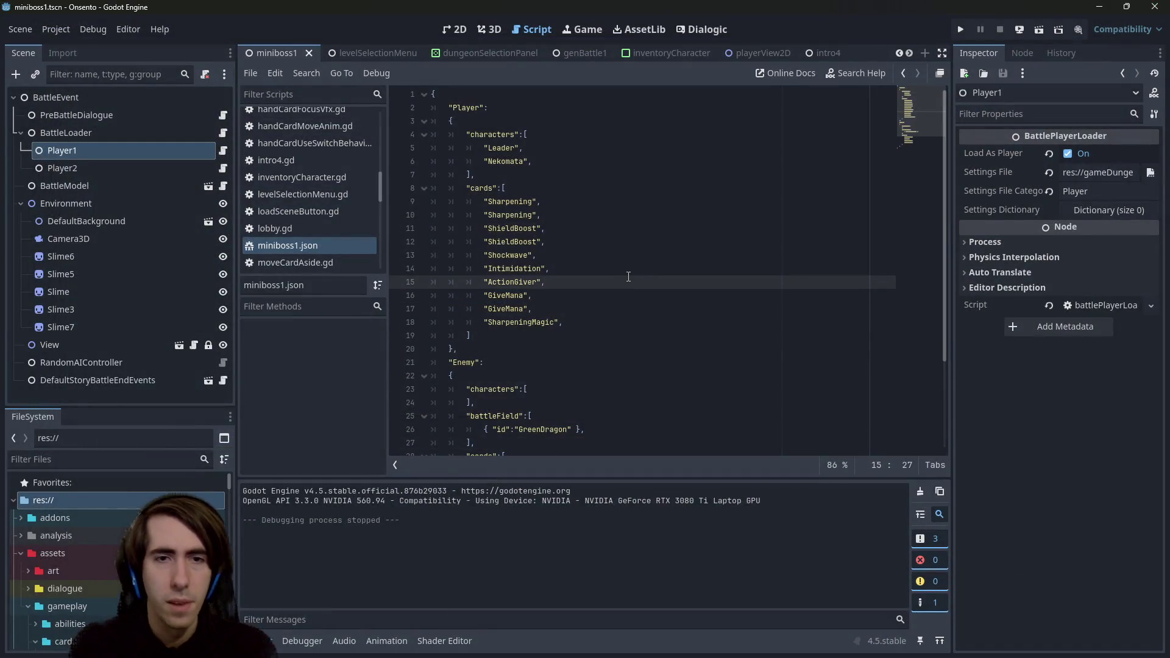
Step: Save playerView2D.gd with lerp(-50, 50, ratio.x) and run the current scene
key("alt+Left")
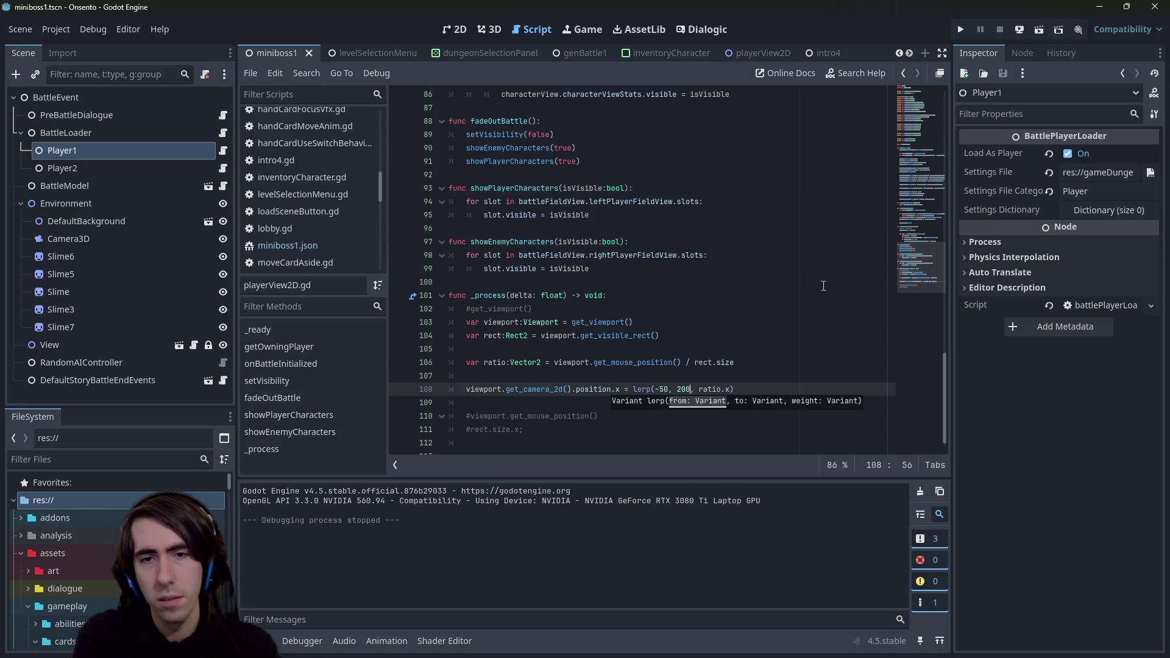
key("ctrl+s")
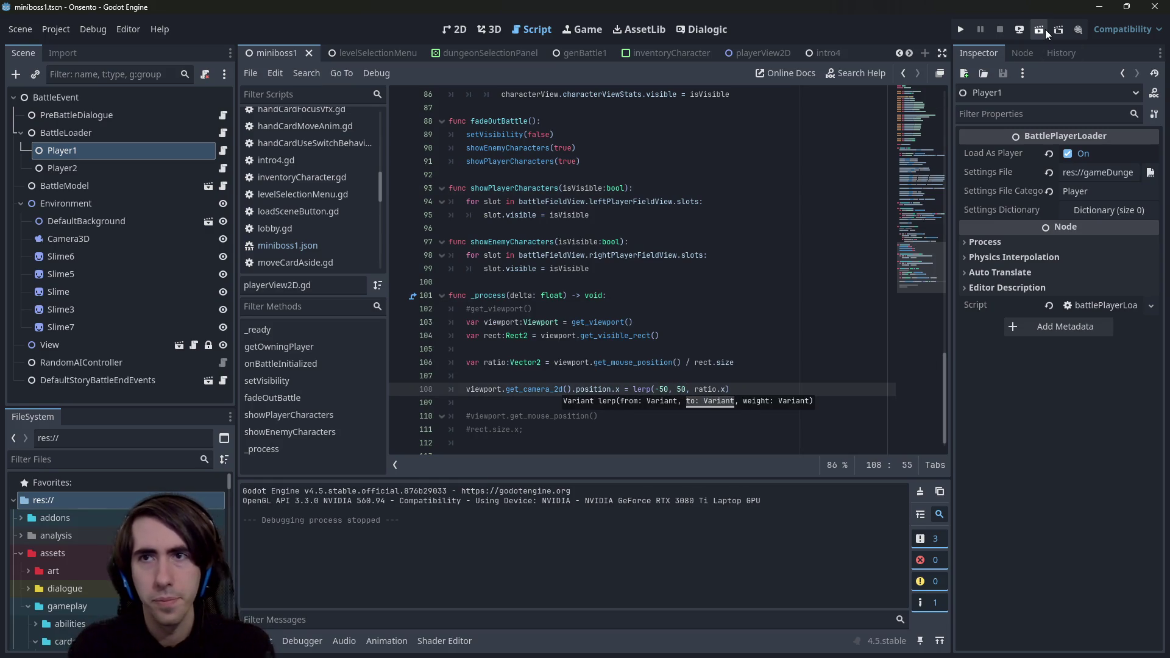
left_click(1039, 30)
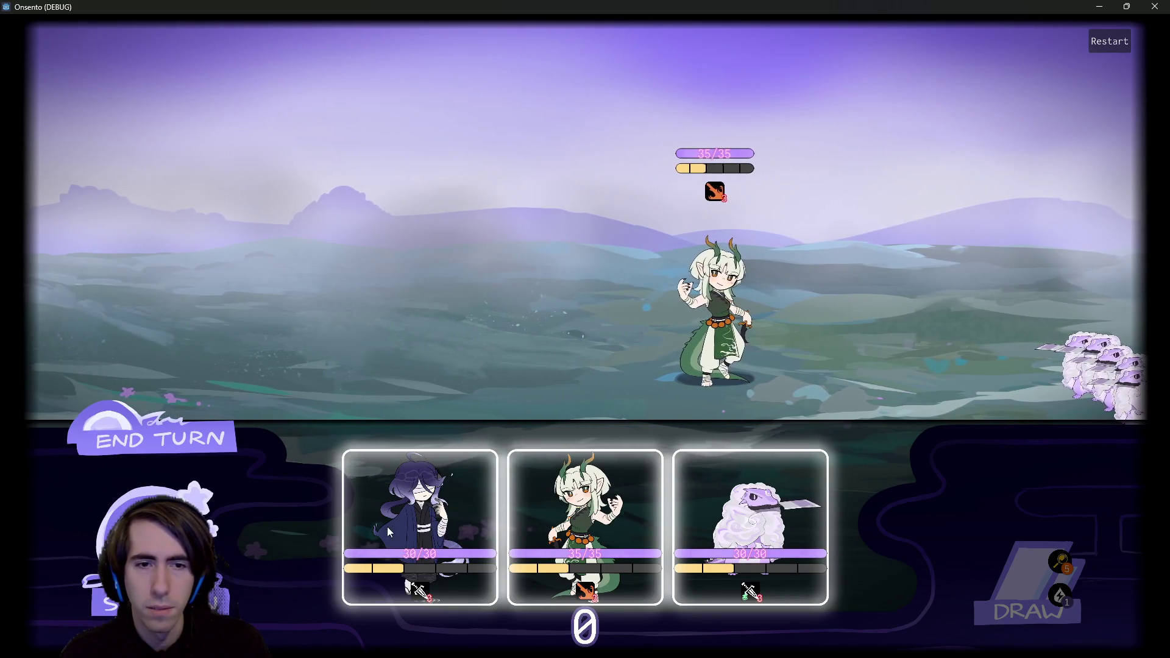
Step: Place the purple-haired, dragon and sheep character cards onto the battlefield
mouse_move(419, 517)
left_mouse_down()
mouse_move(461, 308)
mouse_move(439, 309)
mouse_move(478, 292)
left_mouse_up()
left_click_drag(585, 517, 390, 341)
left_click_drag(750, 517, 321, 366)
left_click_drag(318, 433, 225, 399)
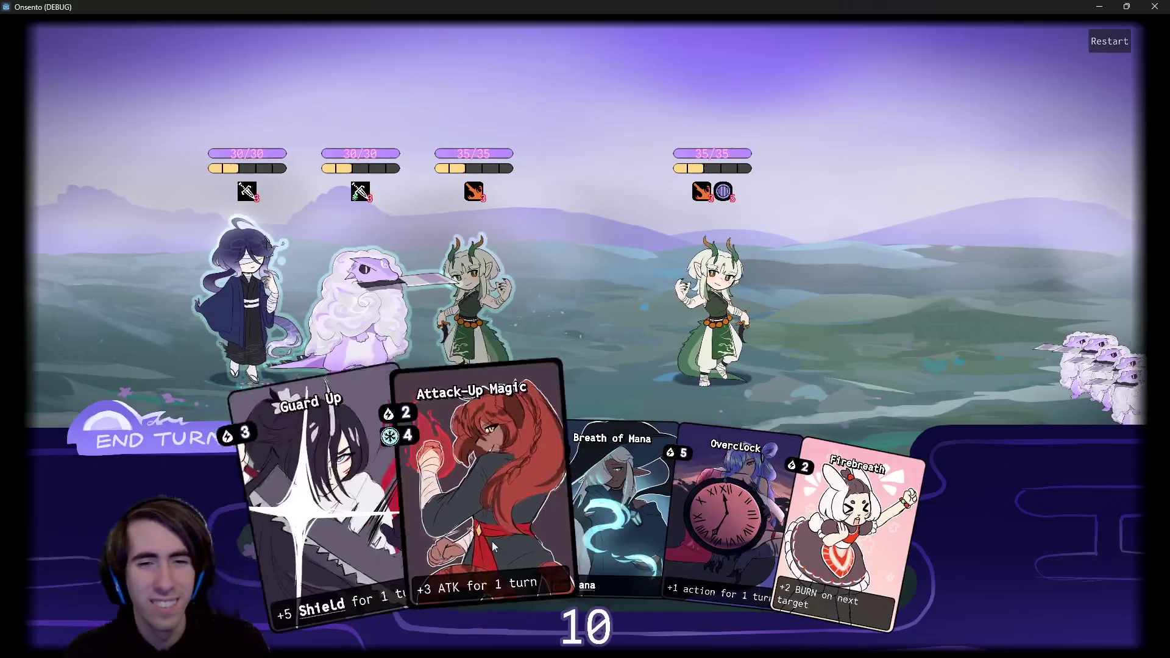
Step: Play Breath of Mana on the dragon, end the turn, then cast Guard Up and Attack-Up Magic on the third character
left_click_drag(585, 512, 475, 333)
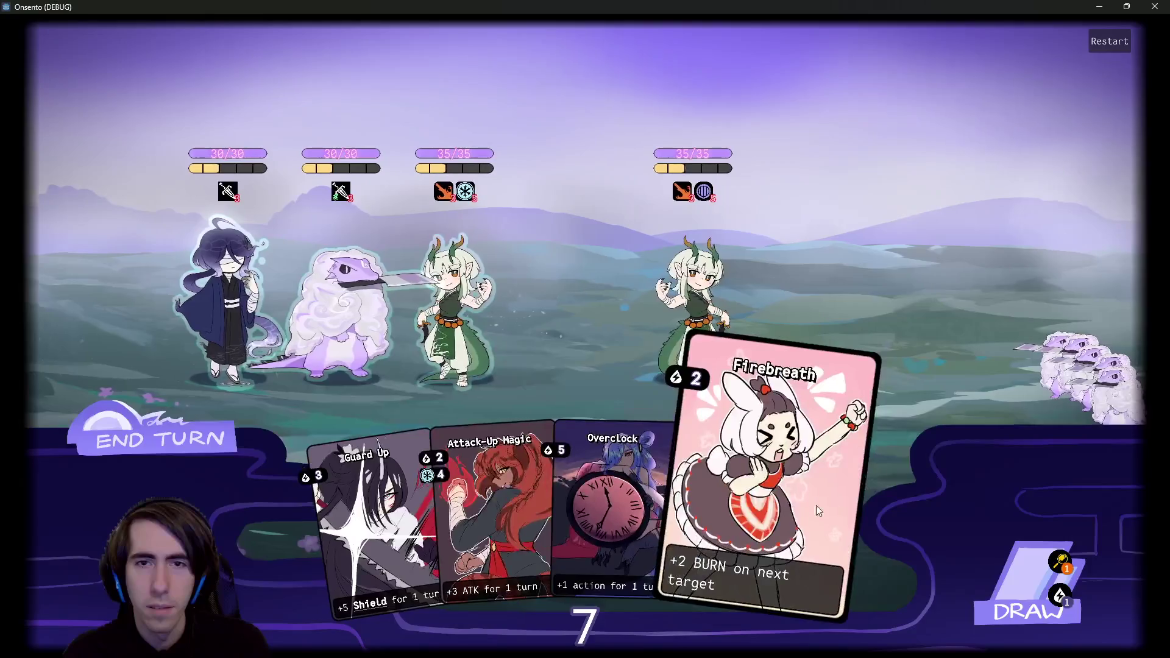
left_click(135, 405)
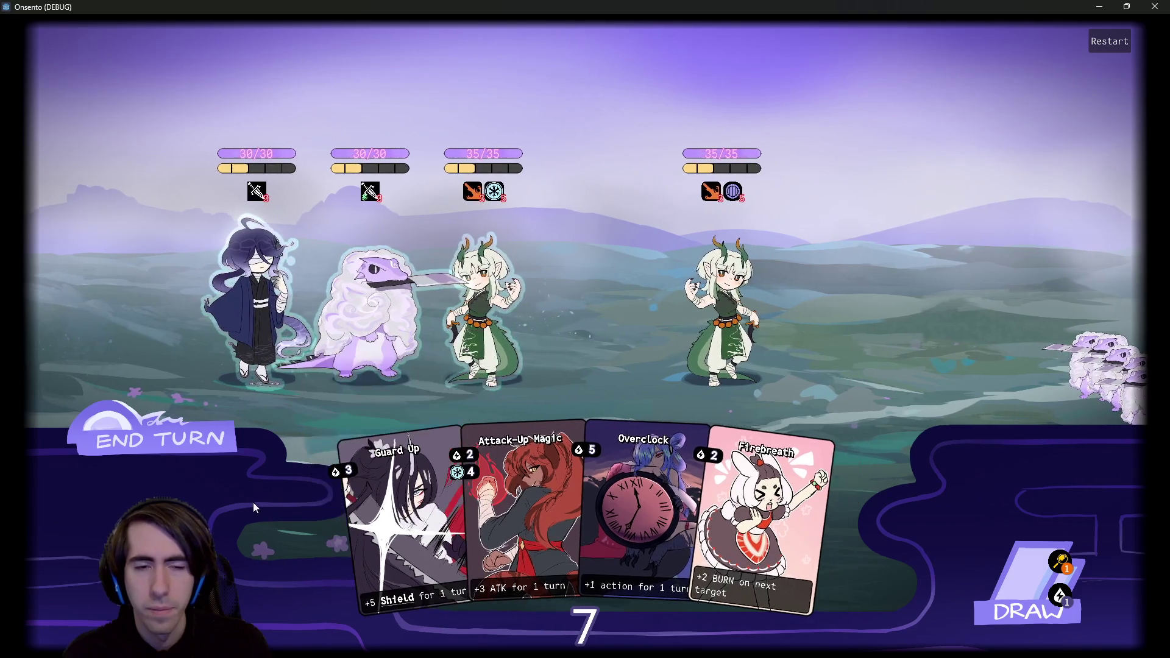
left_click_drag(396, 518, 478, 304)
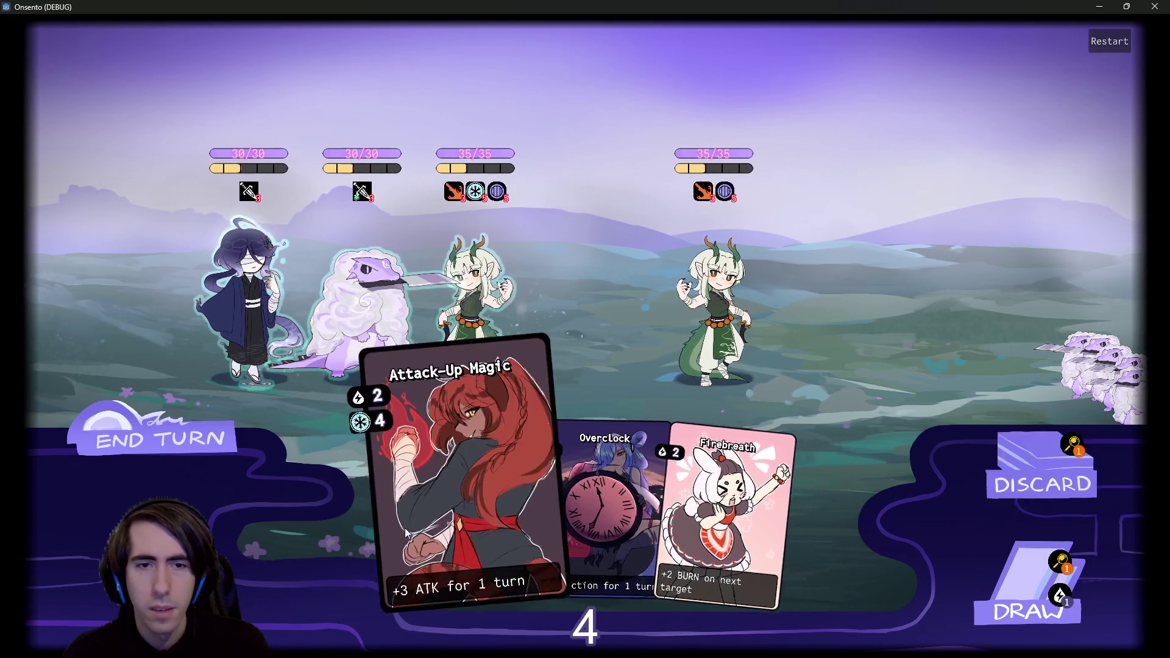
left_click_drag(406, 532, 478, 304)
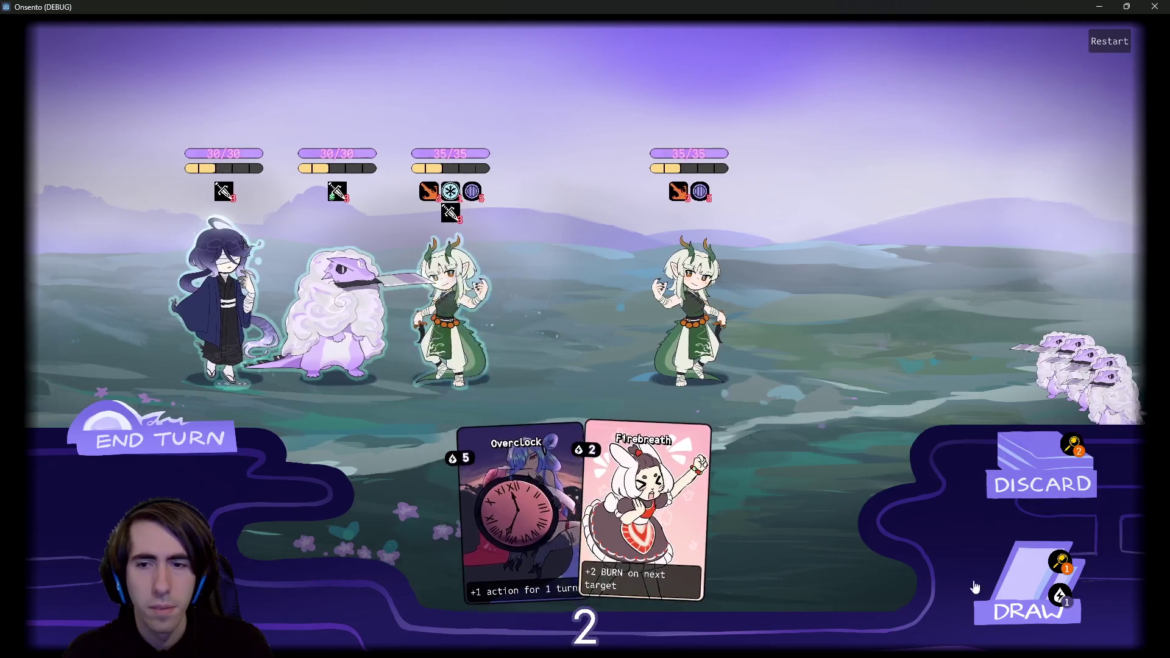
Step: Draw a card from the draw pile, then close the game with Alt+F4
left_click(975, 586)
left_click(162, 447)
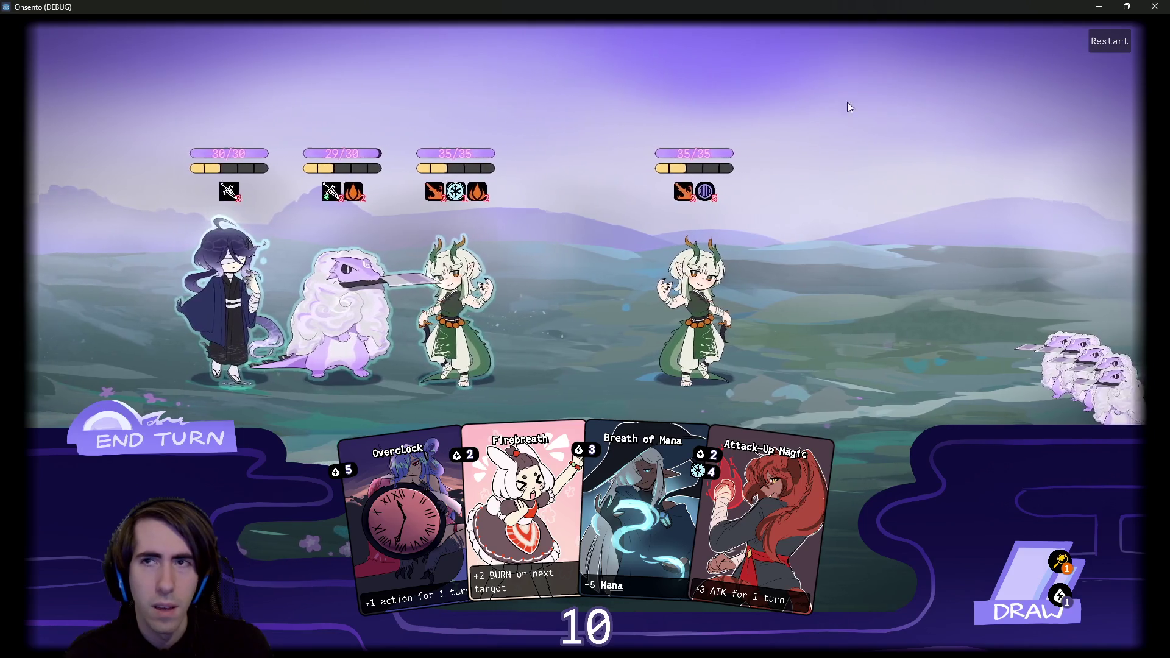
key("alt+F4")
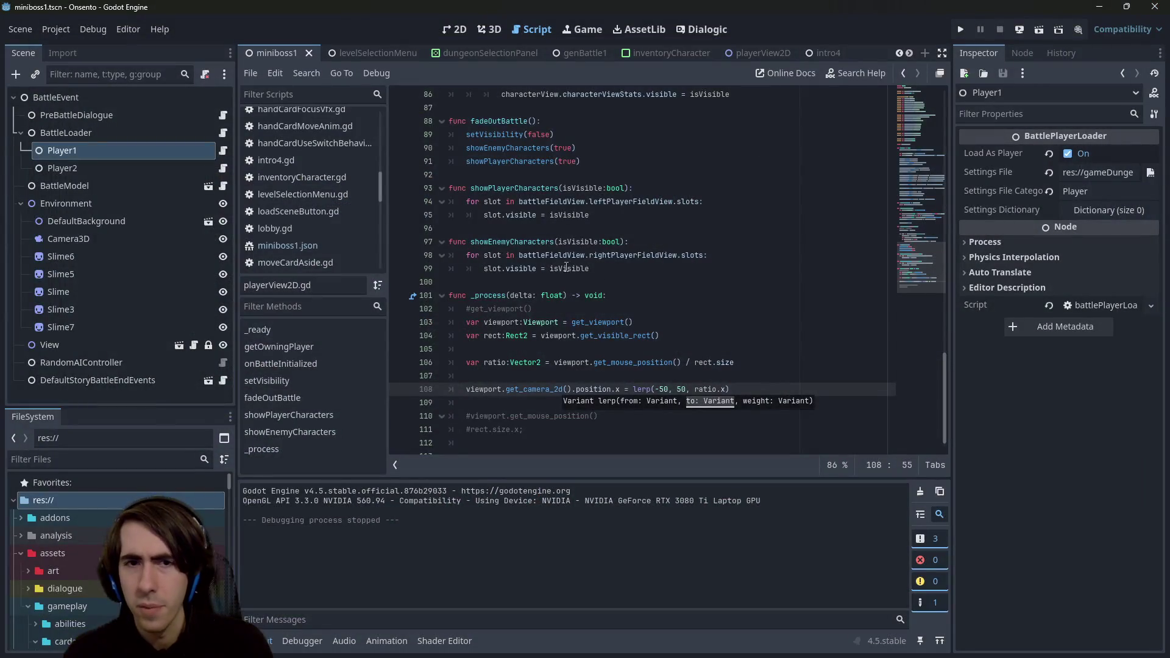
Step: Remove the blank lines and #get_viewport() comment in _process and make room above it
left_click(781, 382)
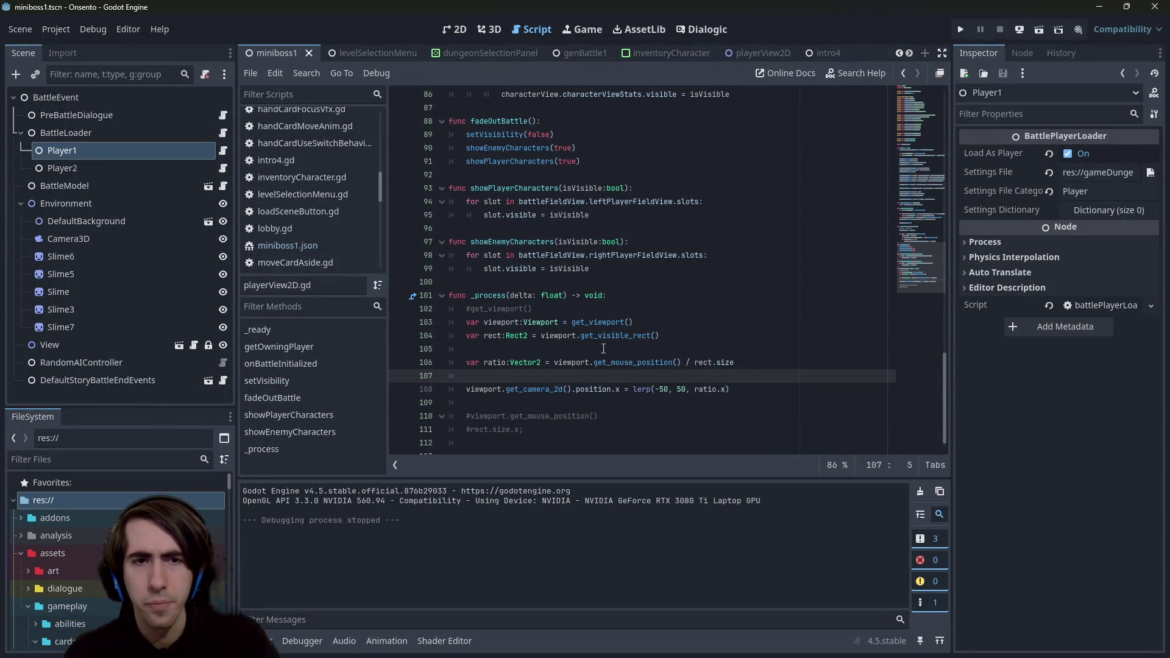
key("BackSpace")
key("Up")
key("BackSpace")
key("BackSpace")
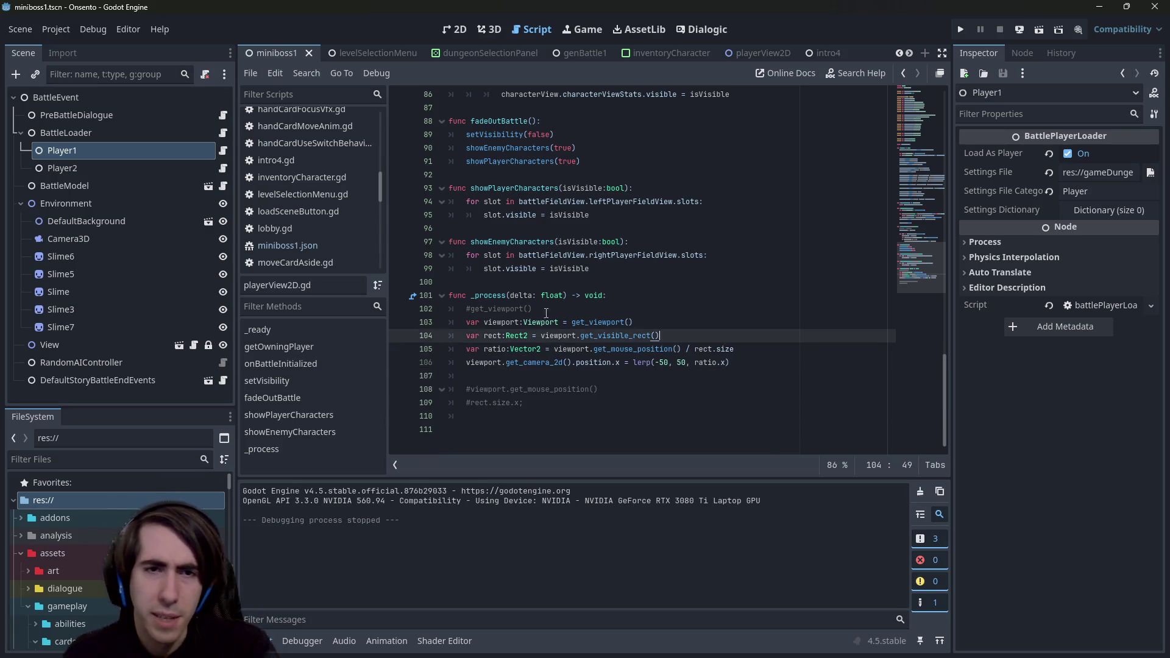
key("Up")
key("Up")
key("shift+Up")
key("shift+End")
key("BackSpace")
key("Home")
key("Return")
key("Return")
key("Up")
key("Up")
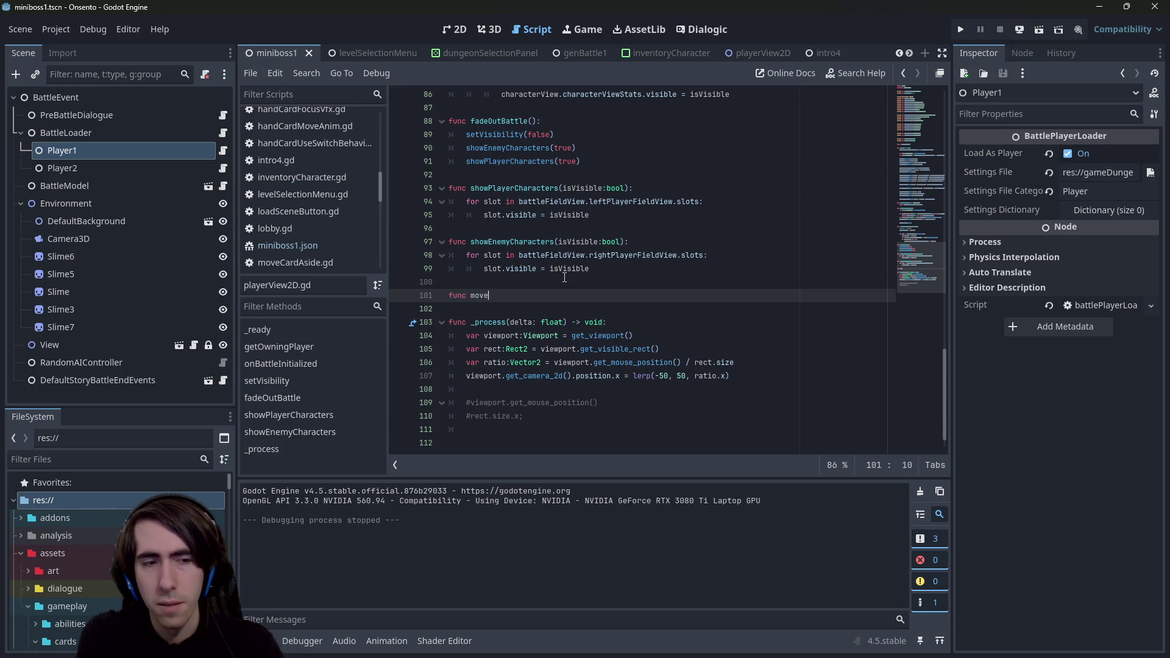
Step: Add func moveViewportBasedOnMouse(): and paste the four camera lines into its body
type("Viewport")
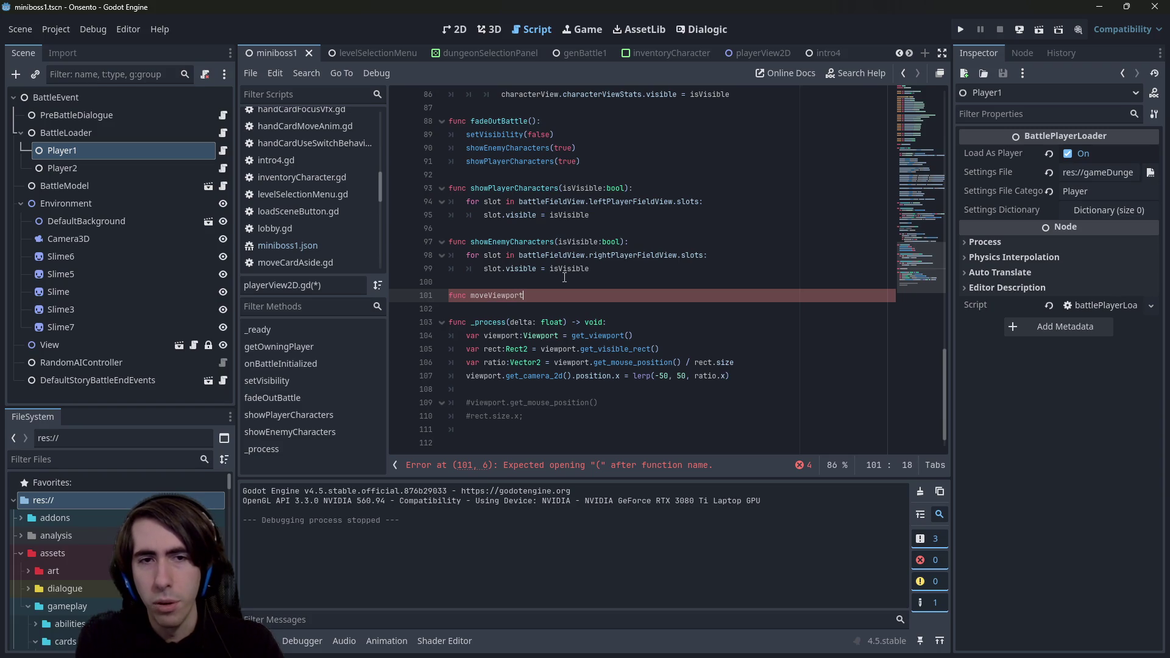
type("BasedOnMouse():")
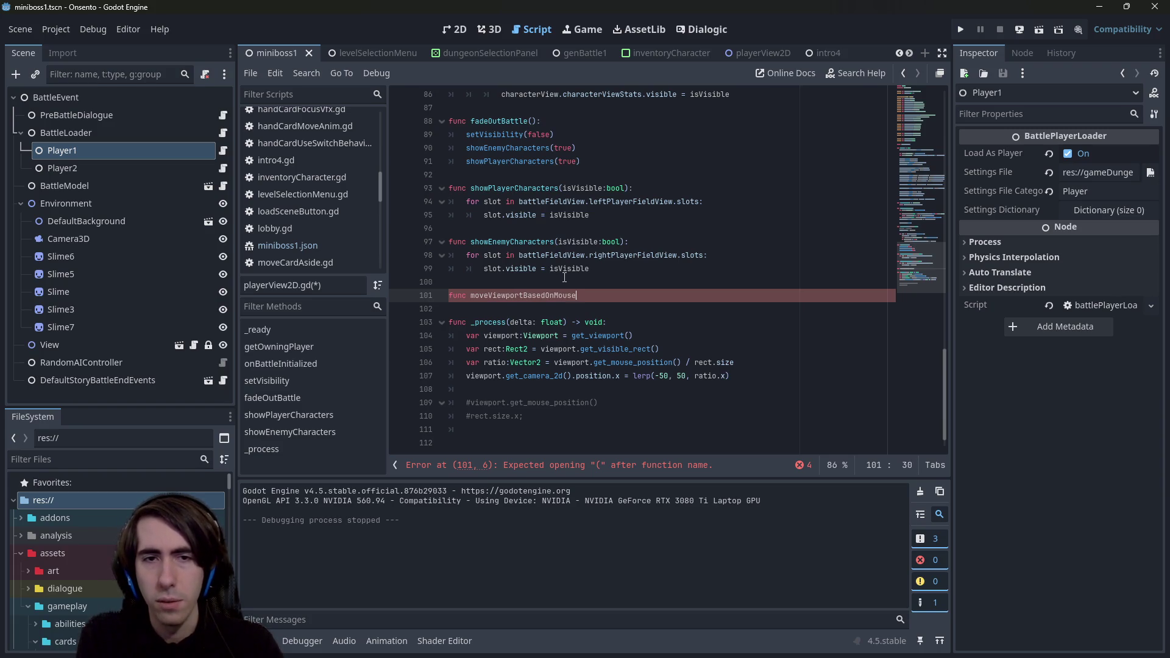
key("Return")
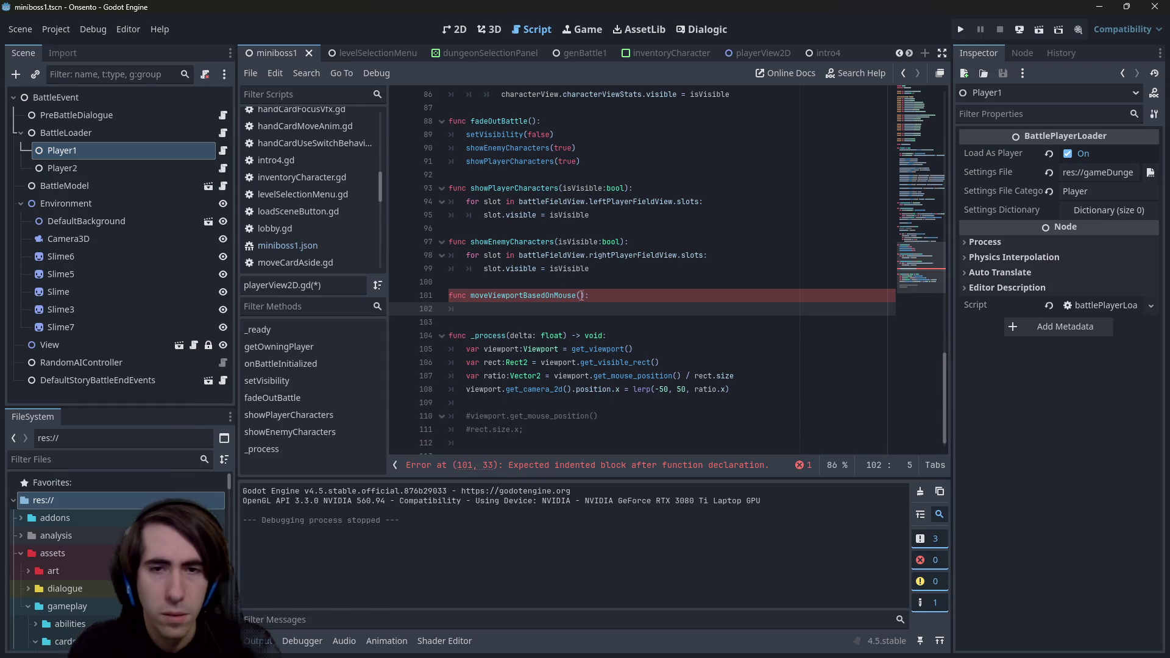
left_click_drag(729, 390, 406, 349)
key("ctrl+c")
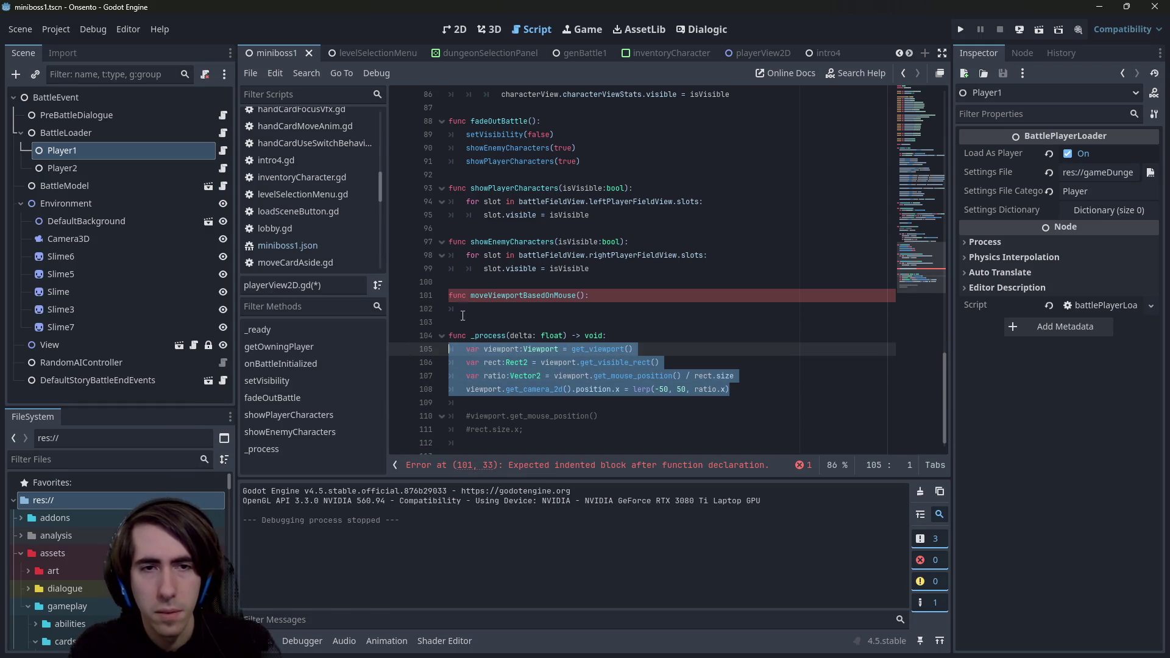
left_click(407, 308)
key("ctrl+v")
Step: Replace the _process body with a moveViewportBasedOnMouse() call and save
double_click(545, 296)
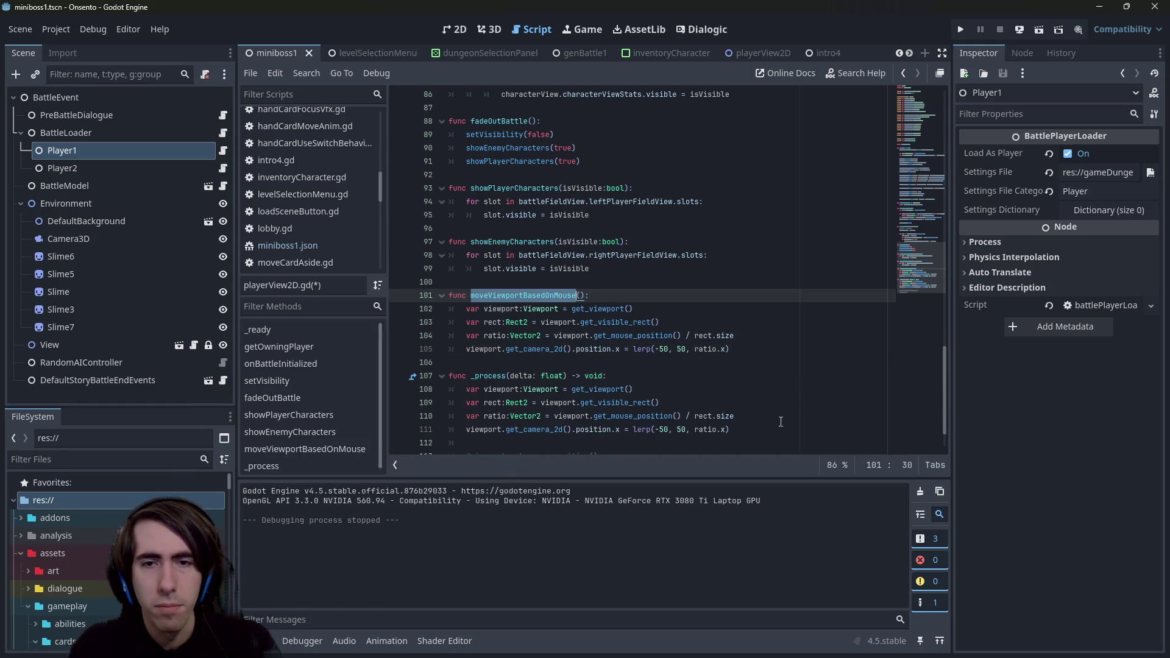
key("ctrl+c")
left_click_drag(780, 422, 434, 364)
key("ctrl+v")
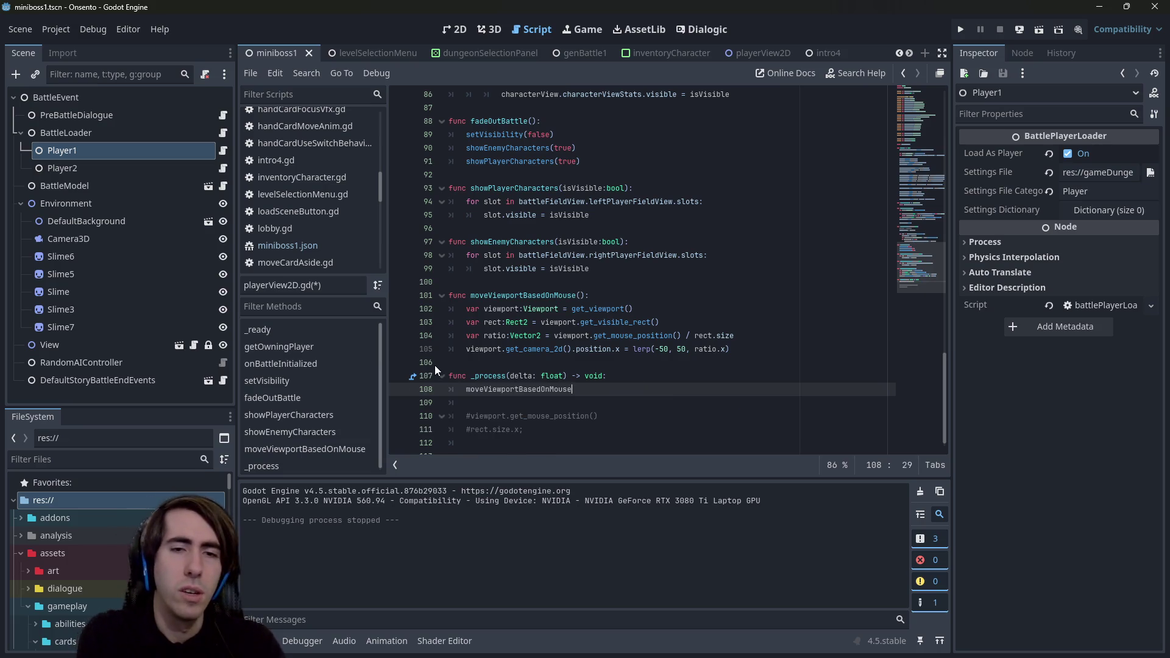
type("()")
key("ctrl+s")
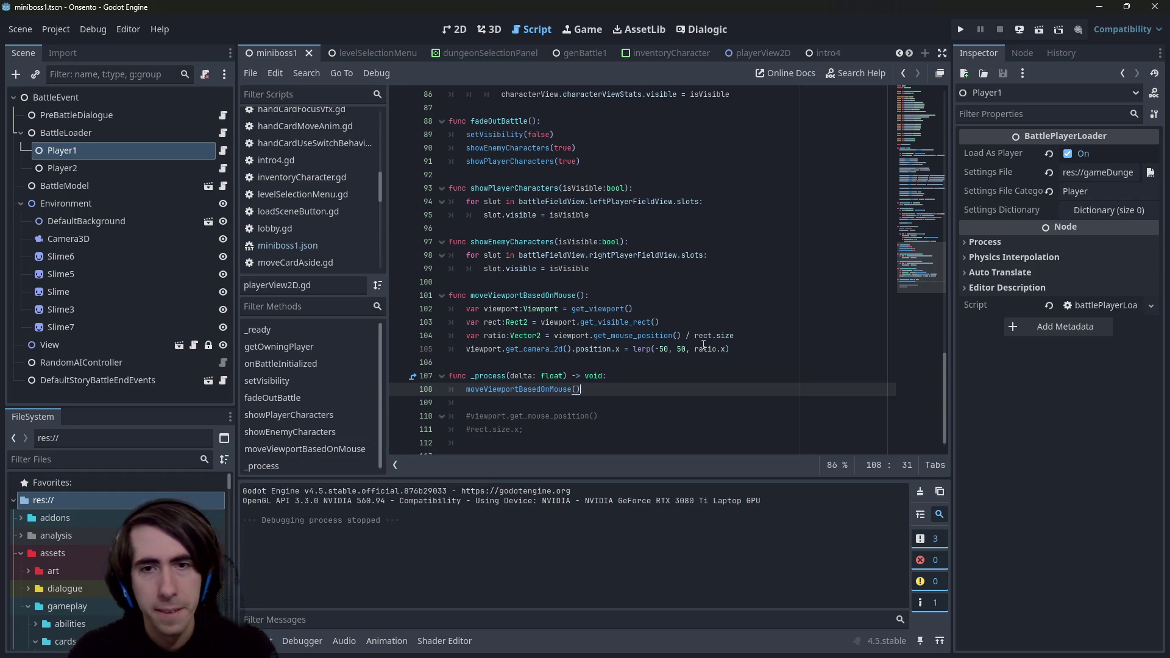
mouse_move(743, 354)
left_mouse_down()
mouse_move(396, 322)
mouse_move(405, 315)
left_mouse_up()
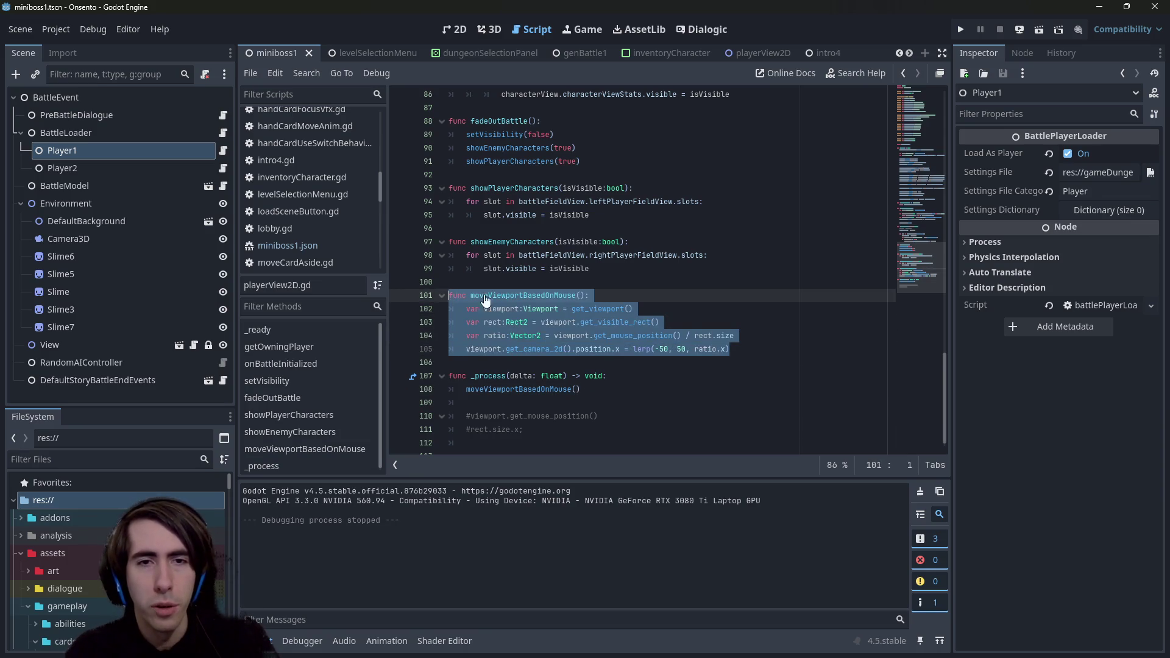
Step: Paste a copy of the function below, rename it moveViewportWithTime, and save
left_click(640, 364)
key("ctrl+v")
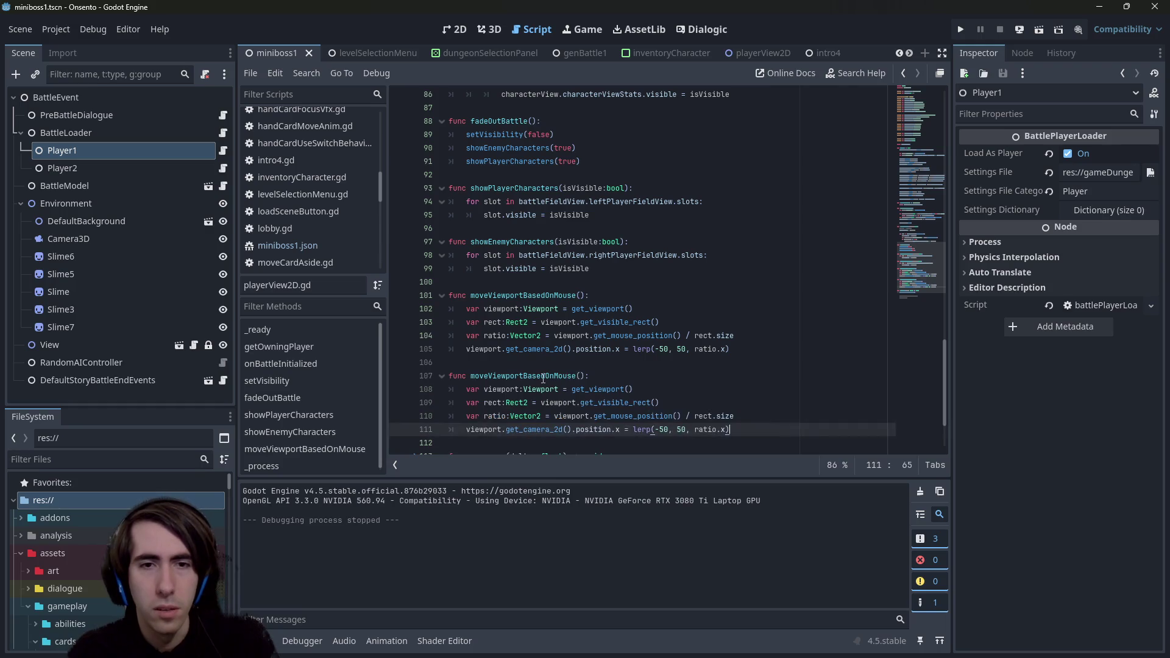
left_click_drag(523, 376, 577, 376)
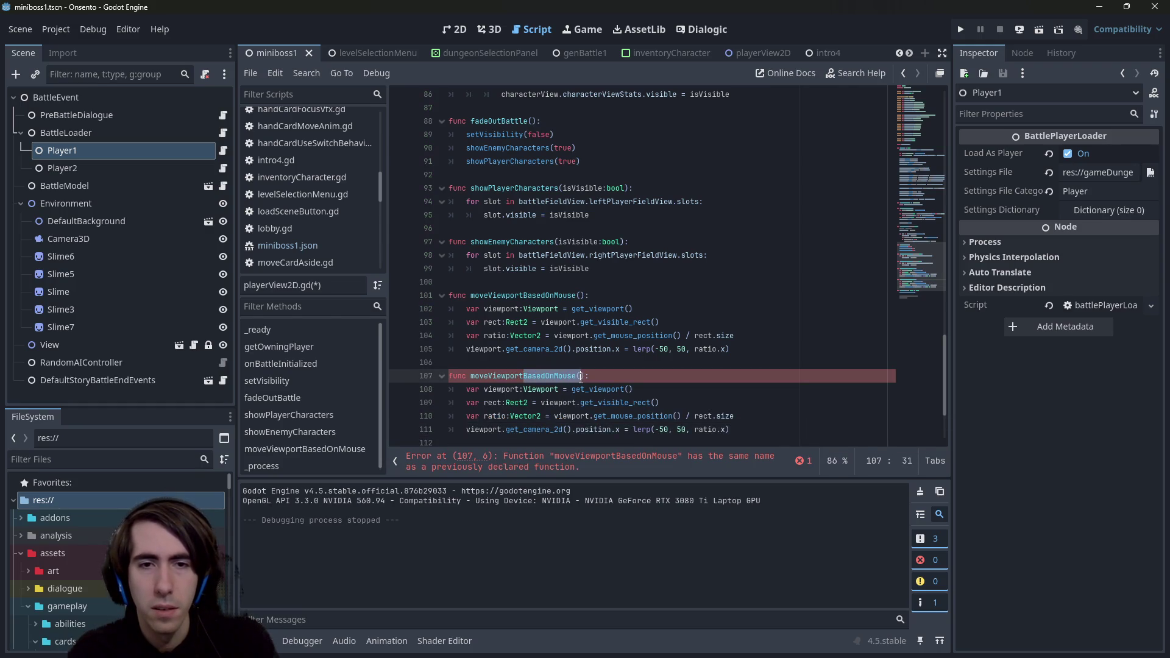
type("Vith")
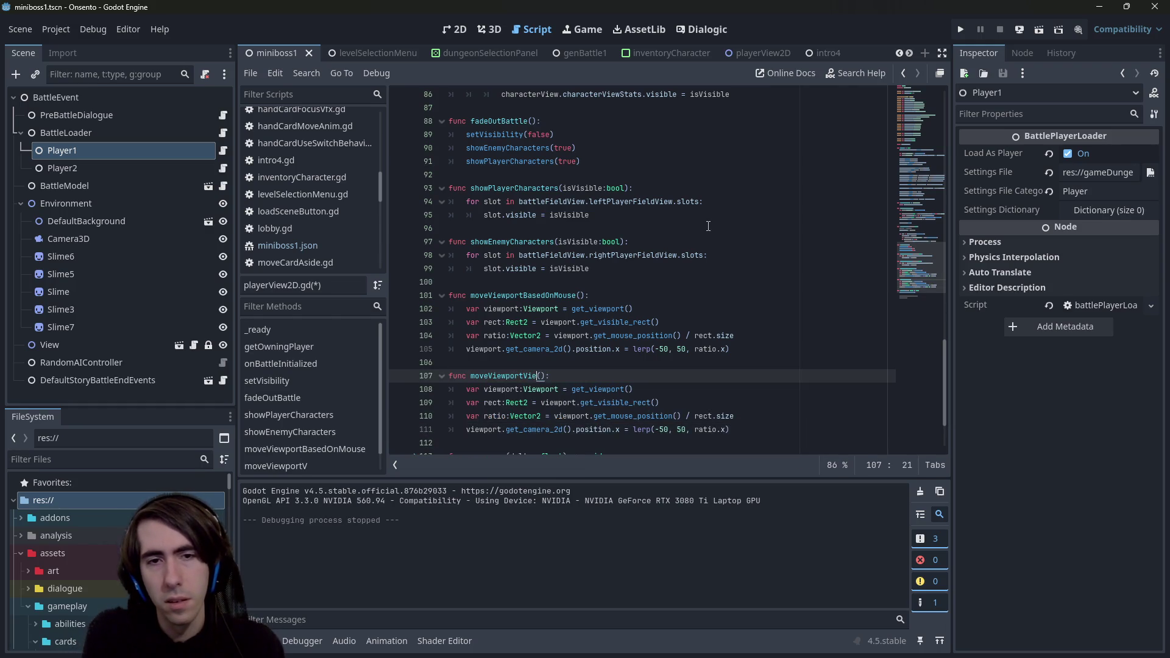
key("BackSpace")
key("BackSpace")
key("BackSpace")
type("WithTime")
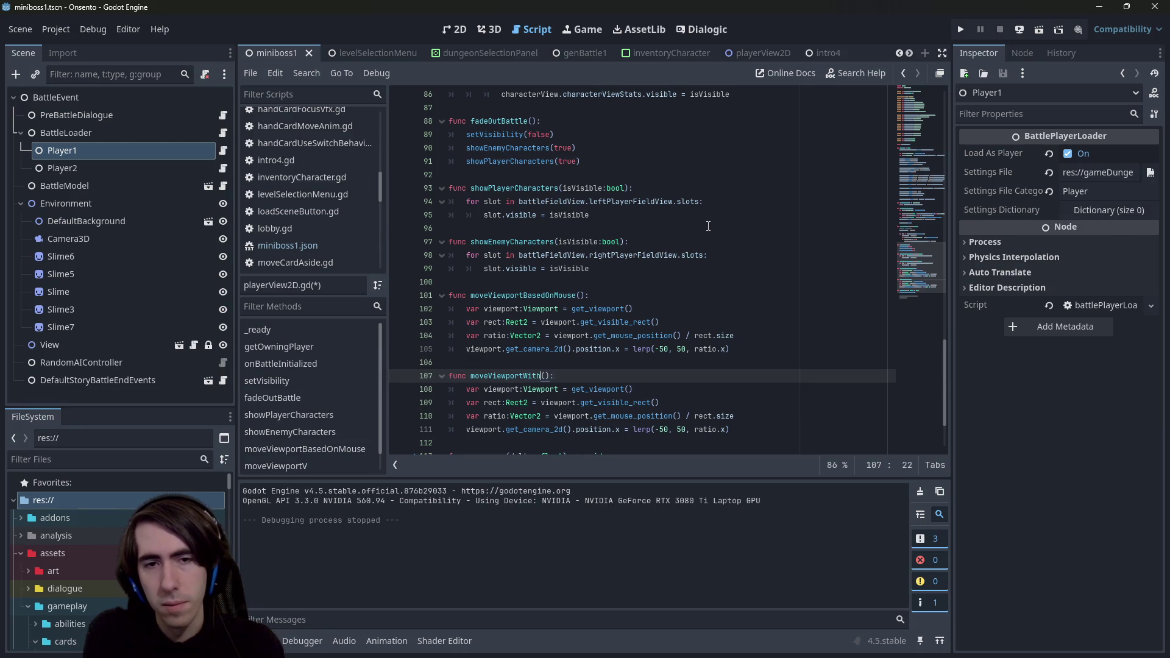
key("ctrl+s")
Step: Move to the end of line 111, the copied lerp line in moveViewportWithTime
scroll(517, 306, "down", 2)
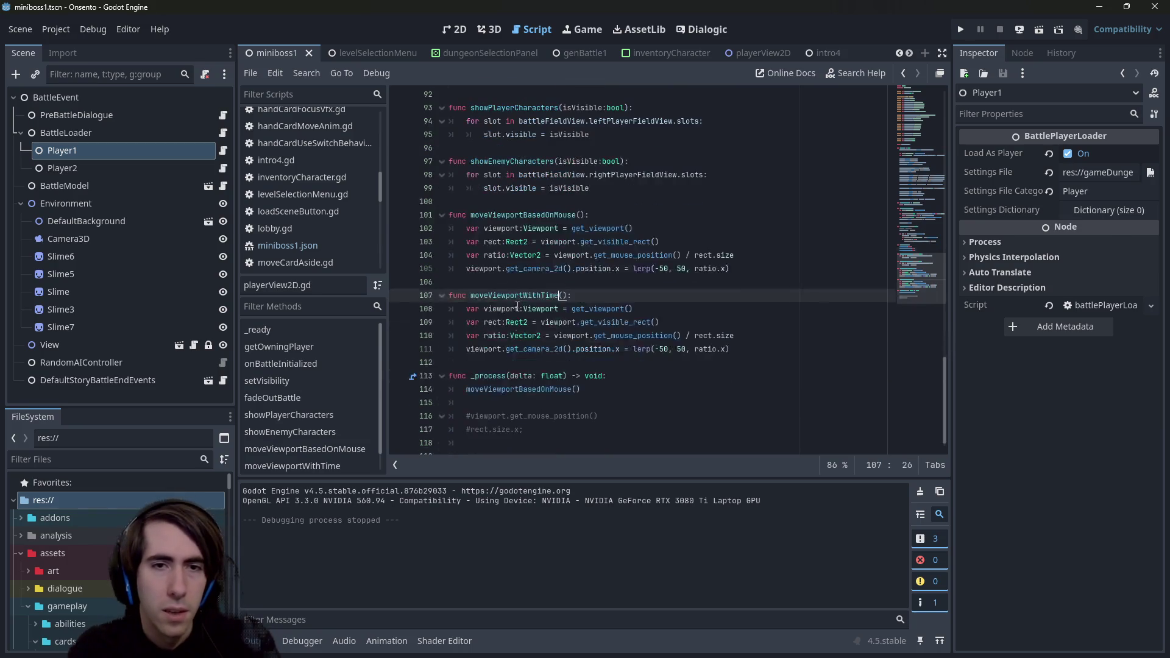
left_click(647, 299)
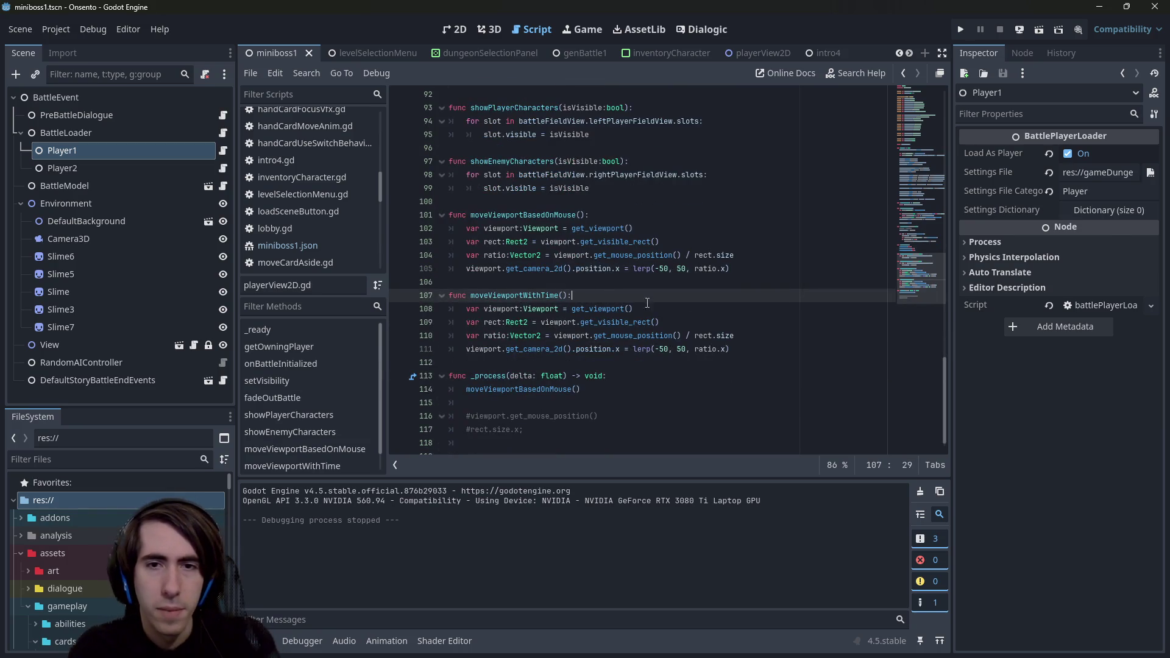
double_click(664, 350)
key("End")
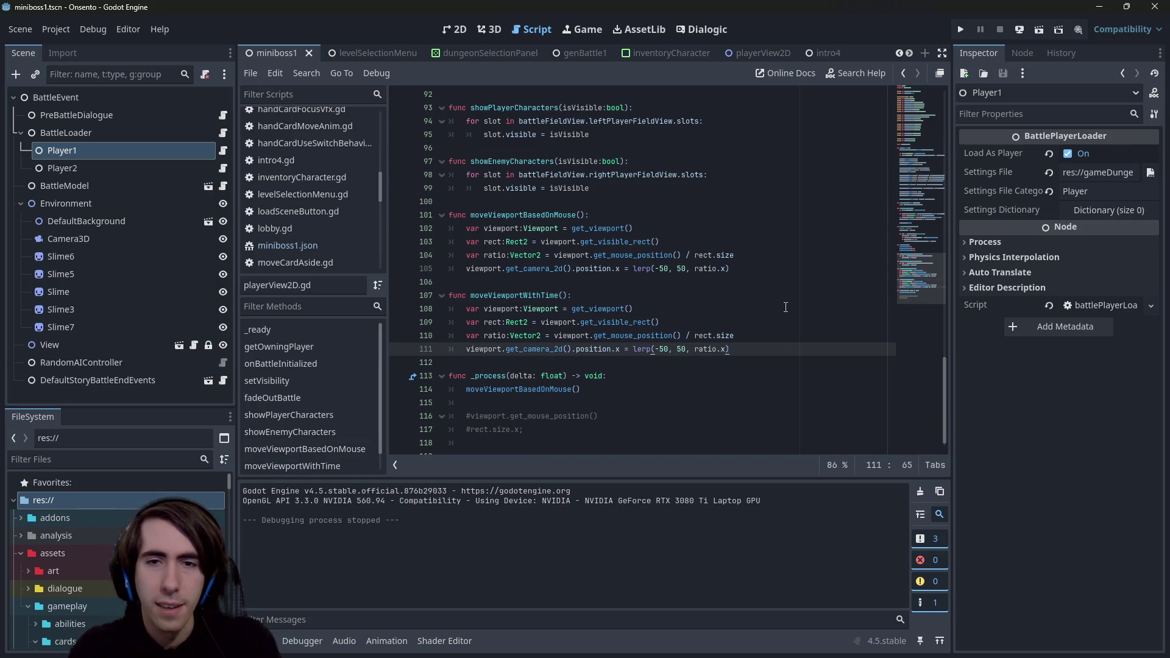
Step: Replace ratio.x in the lerp call with (sin() + 1.0)/2.0 and save
left_click_drag(694, 350, 726, 350)
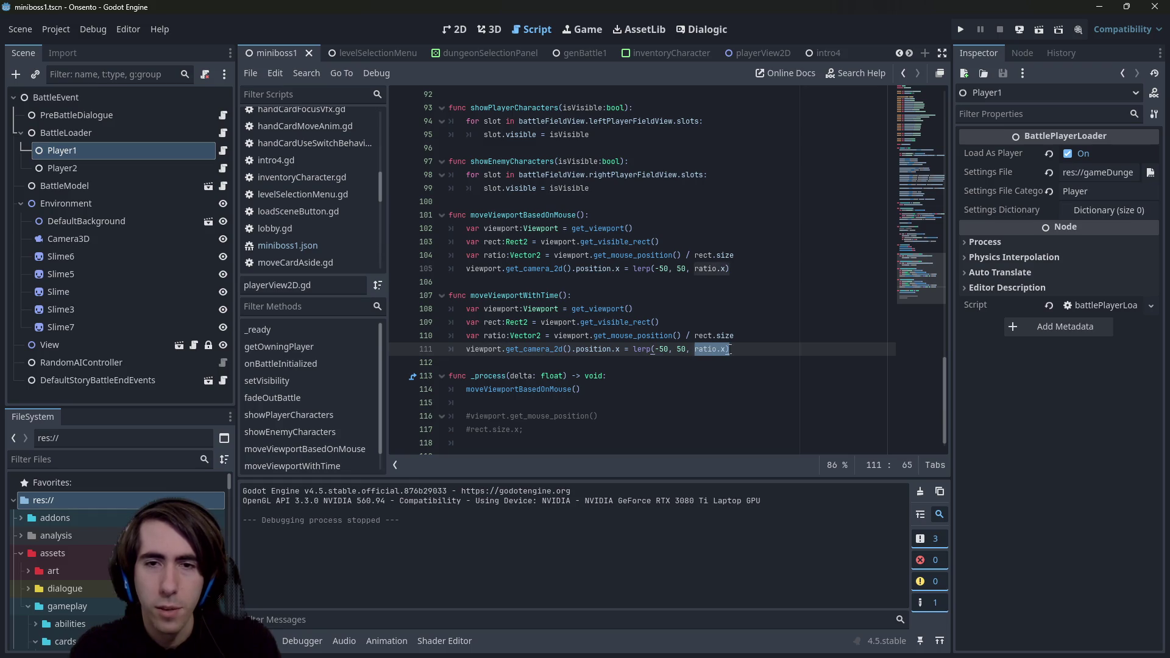
type("sin")
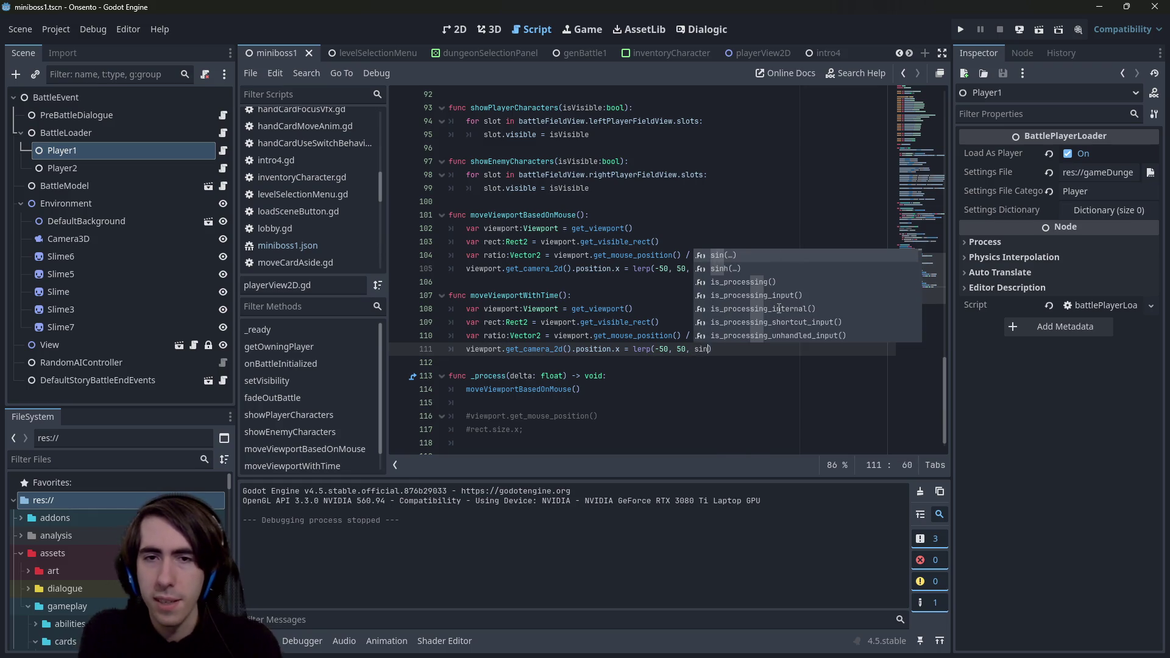
key("Return")
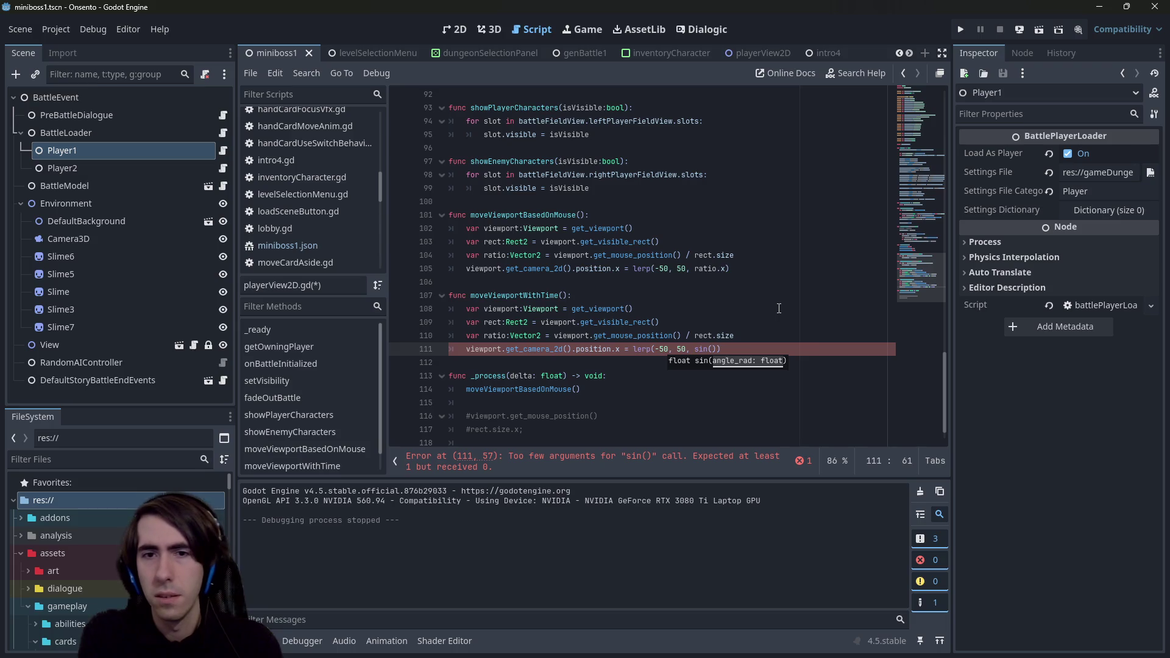
key("Right")
type("+ ")
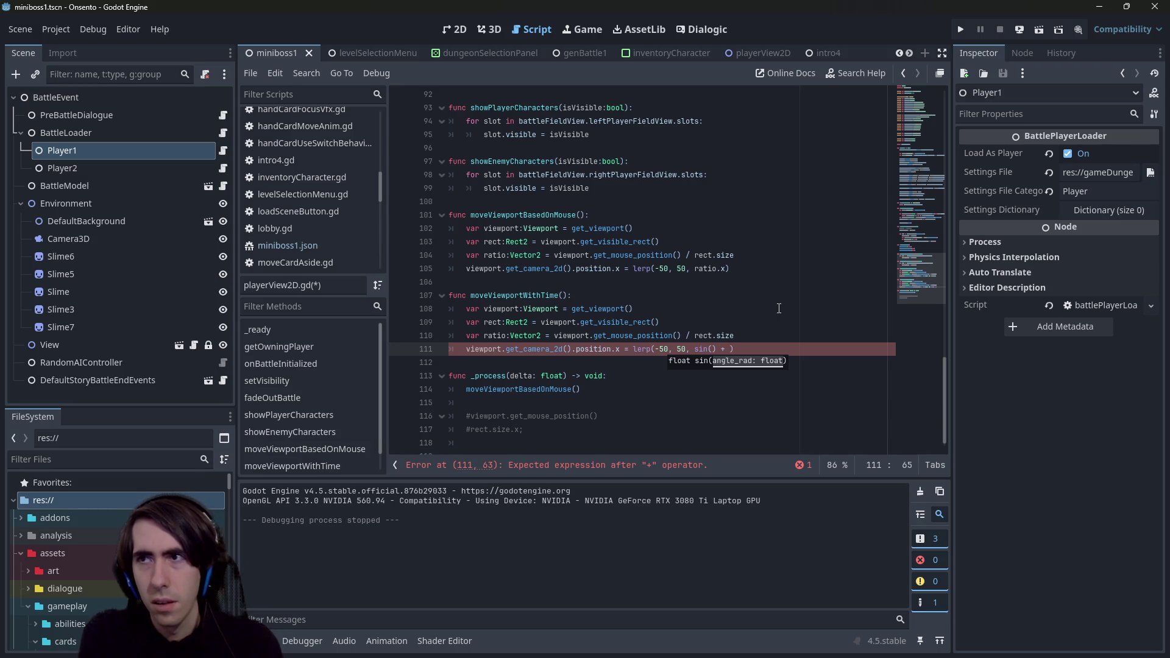
type("1")
key("Left")
key("Left")
key("Left")
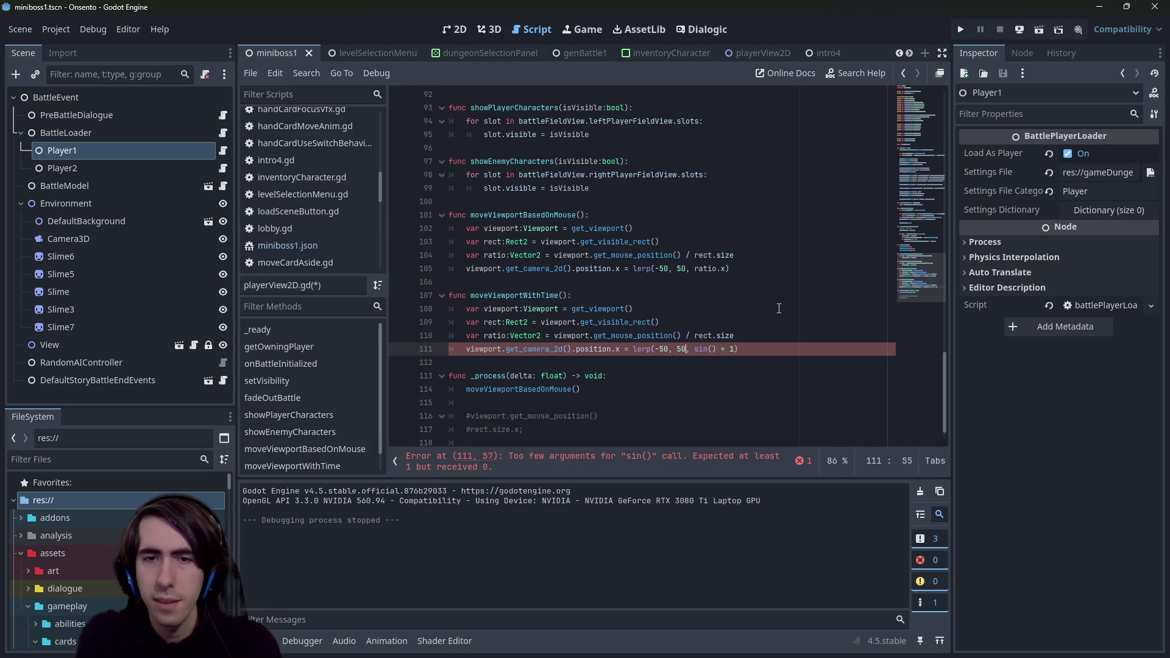
key("Right")
key("Right")
type("(")
key("End")
type(")")
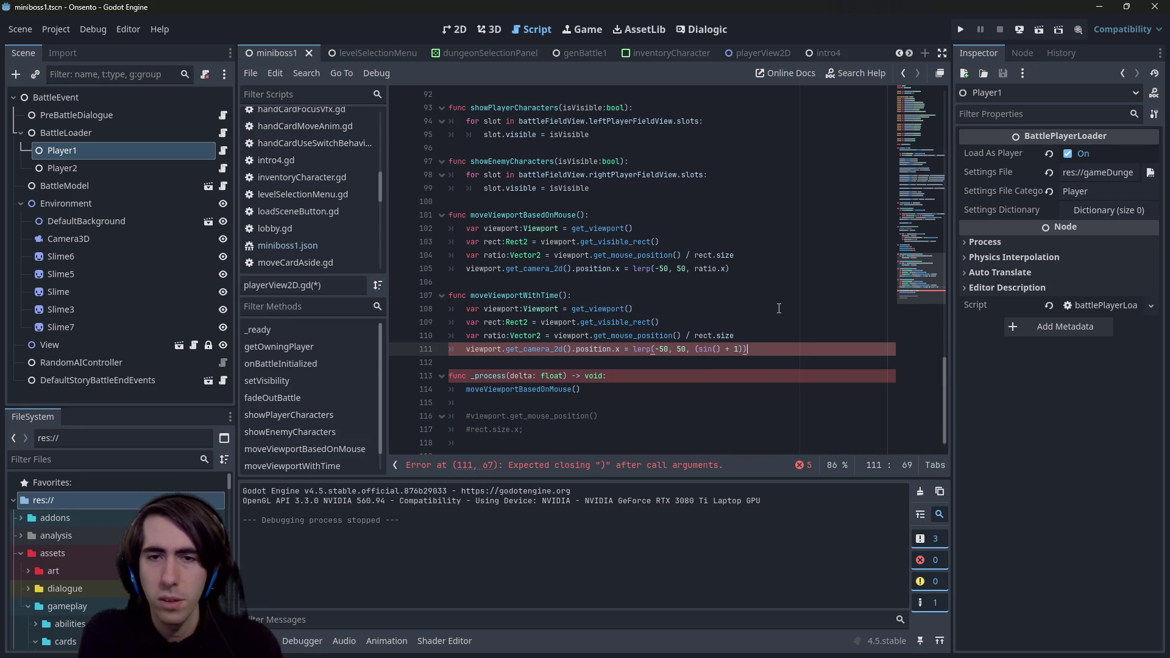
key("Left")
type("/2.0")
key("Left")
key("Left")
key("Left")
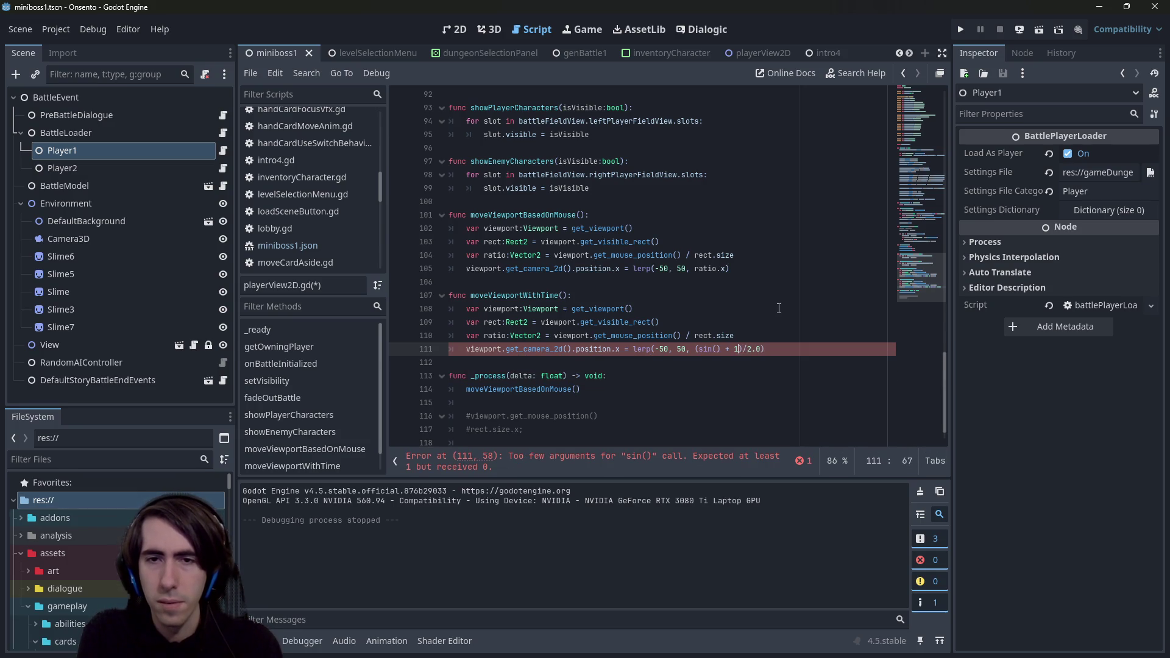
type(".0")
key("ctrl+s")
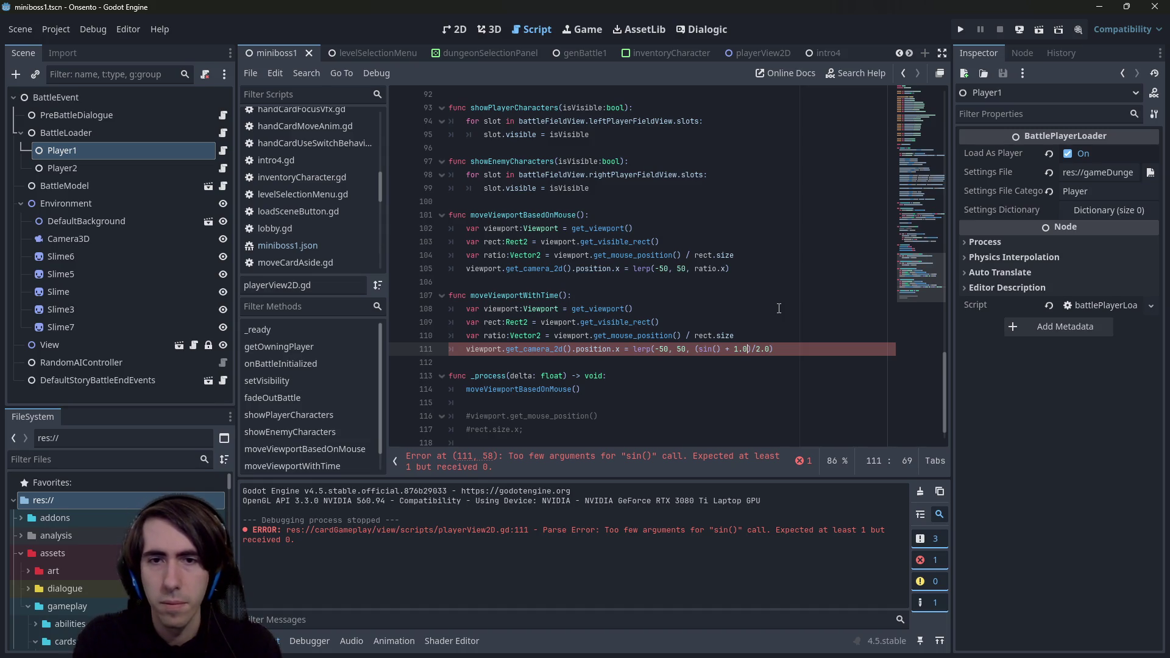
Step: Clear the argument from sin() and insert an empty line after line 110
key("Left")
key("Left")
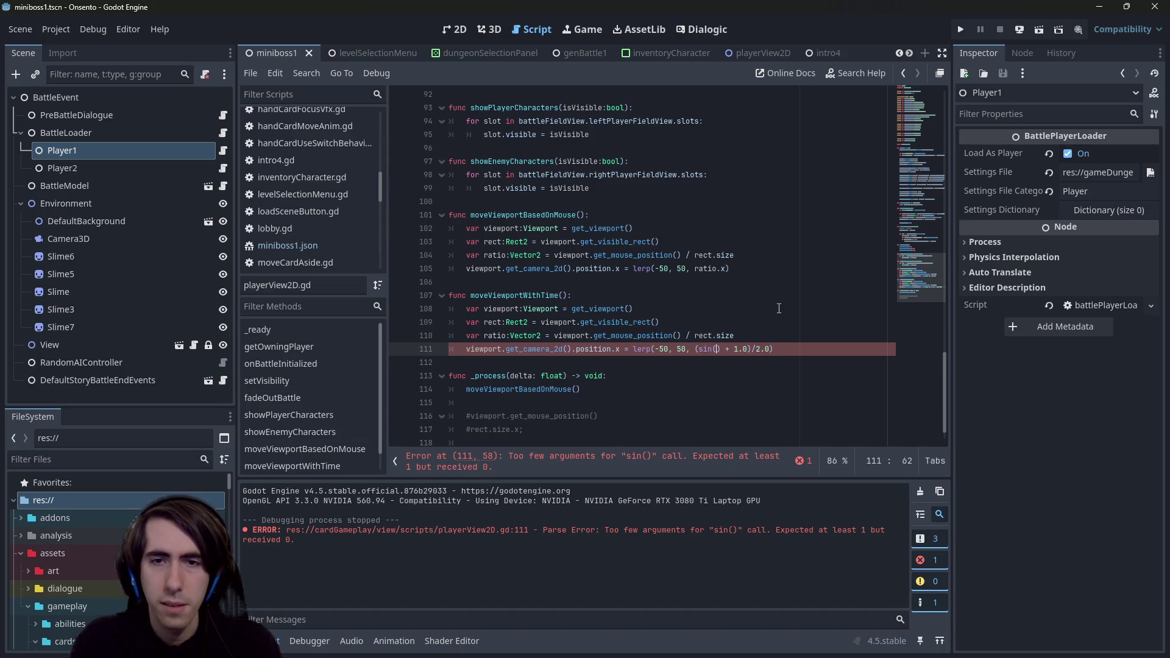
type("T")
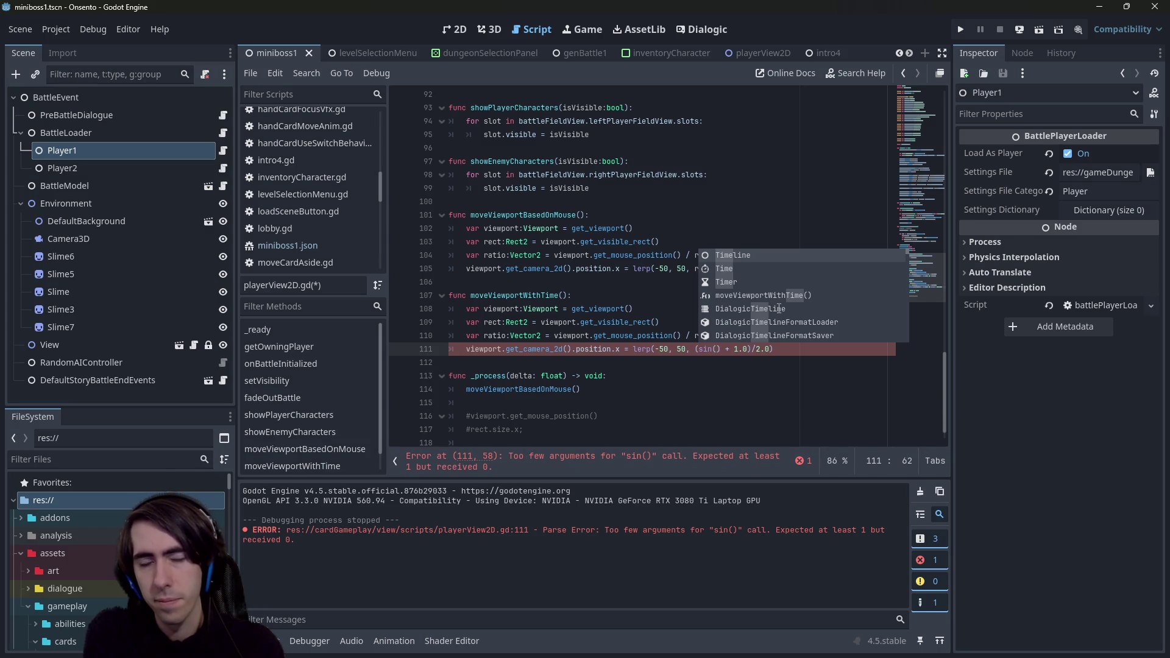
type("time")
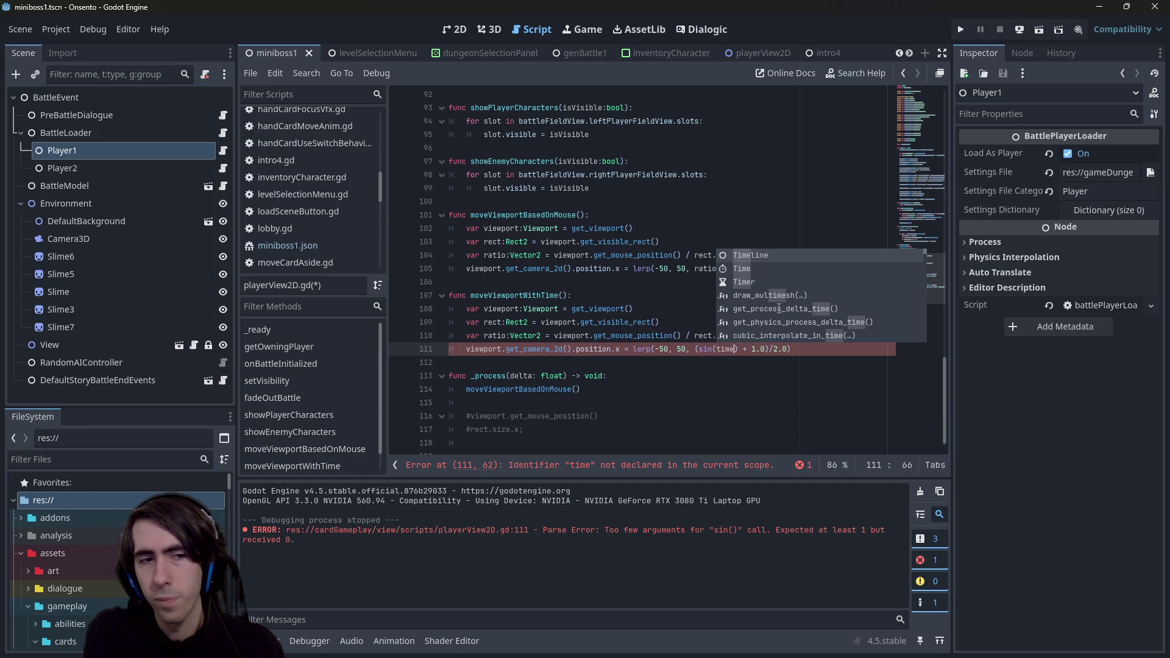
key("BackSpace")
key("BackSpace")
key("BackSpace")
key("Up")
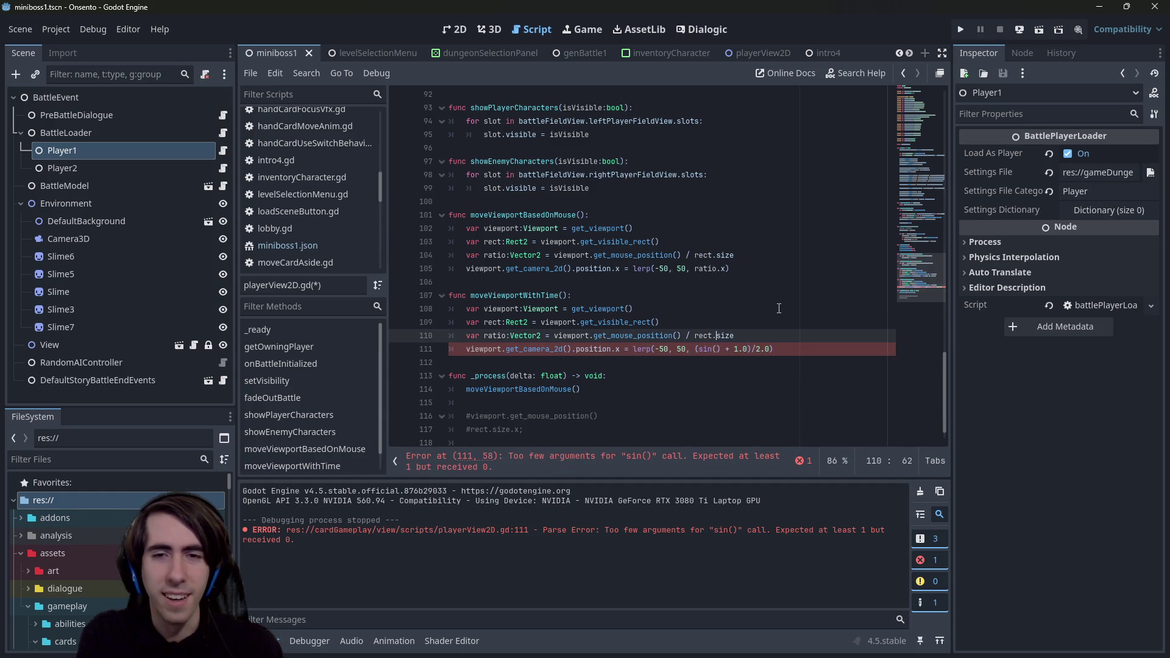
key("Return")
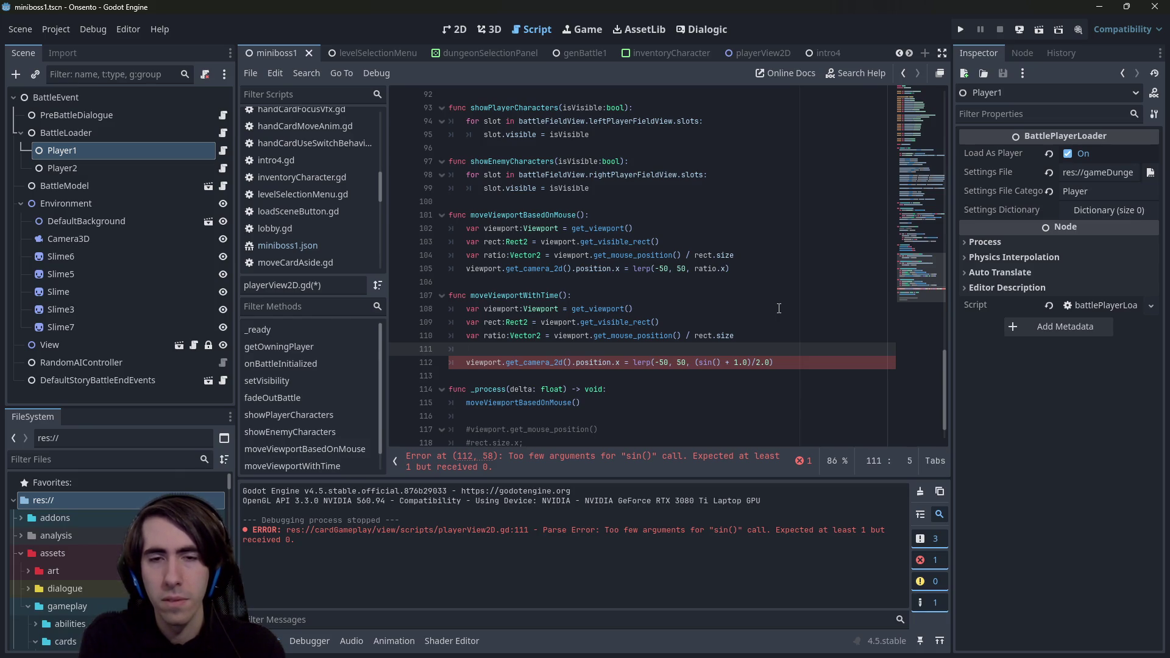
Step: Enter Time.get_ticks_msec() on line 111 and open its Time class documentation
type("T")
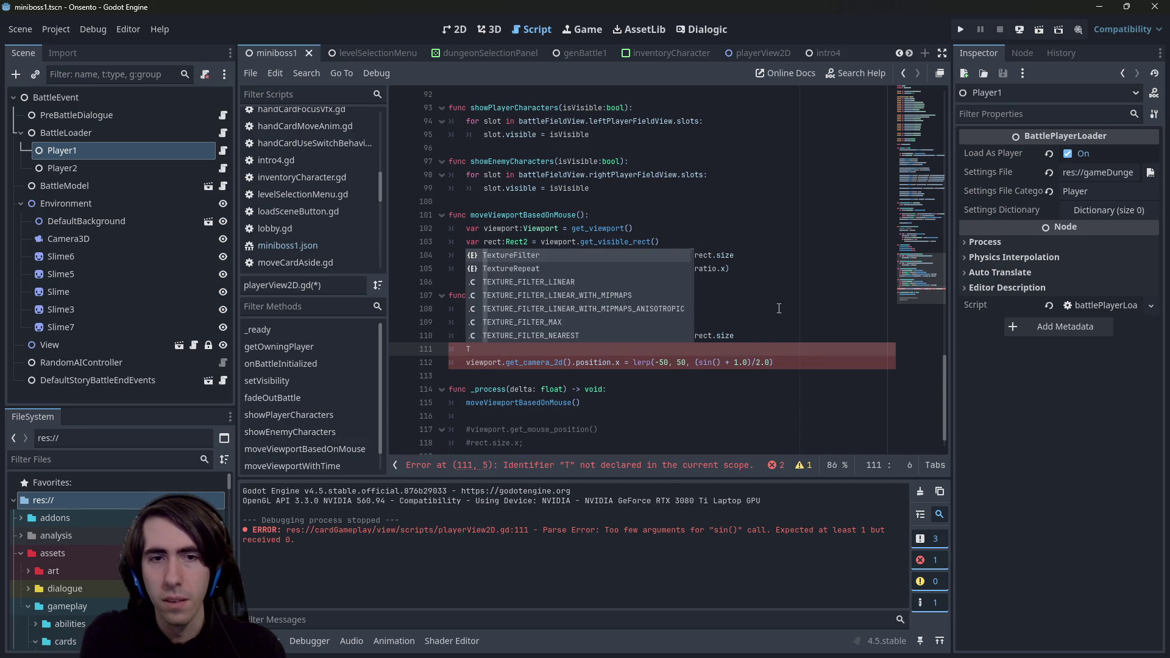
type("ime.")
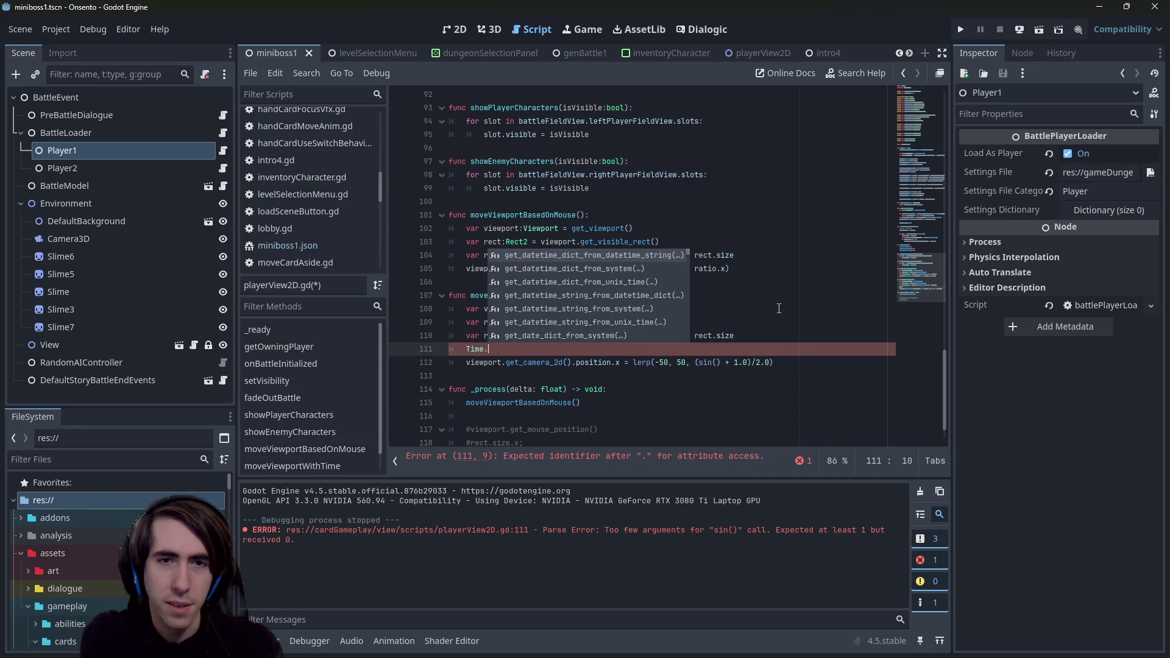
type("get_ms")
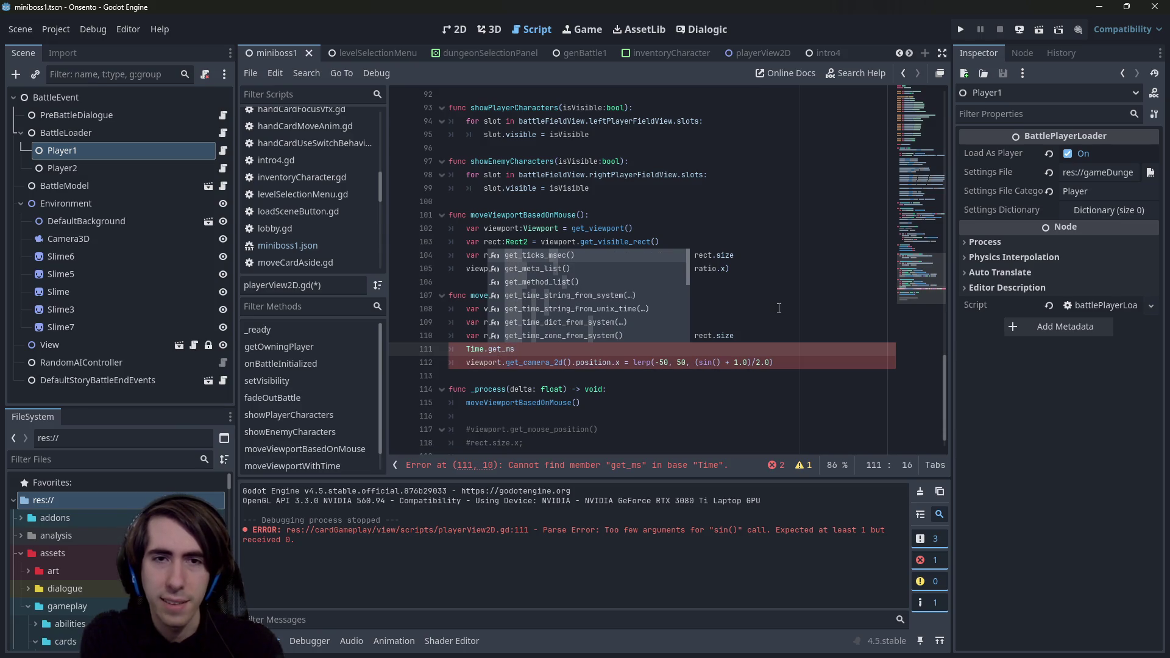
key("Return")
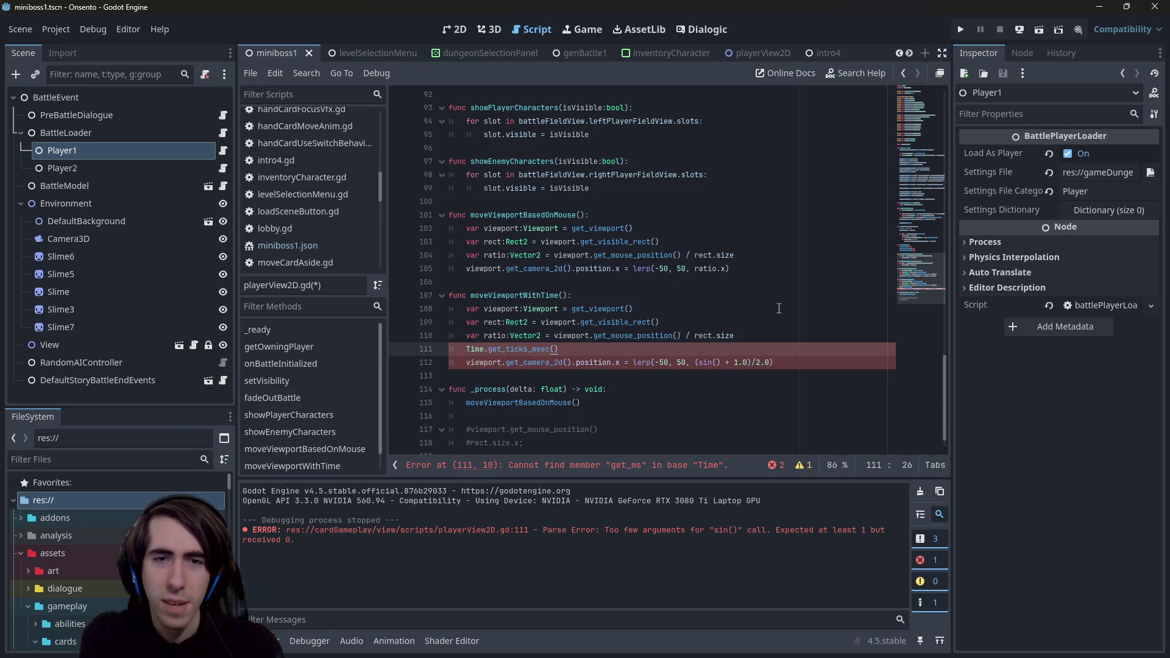
left_click(519, 350, "ctrl")
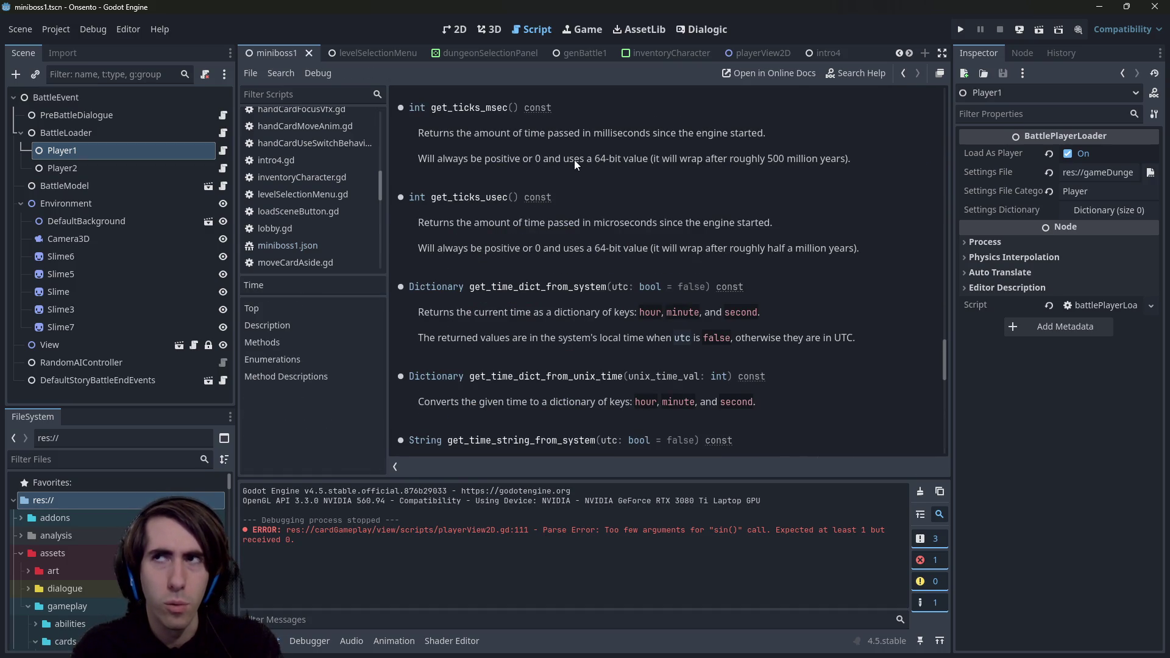
Step: Back in the script, divide Time.get_ticks_msec() by 1000.0 and save
key("alt+Left")
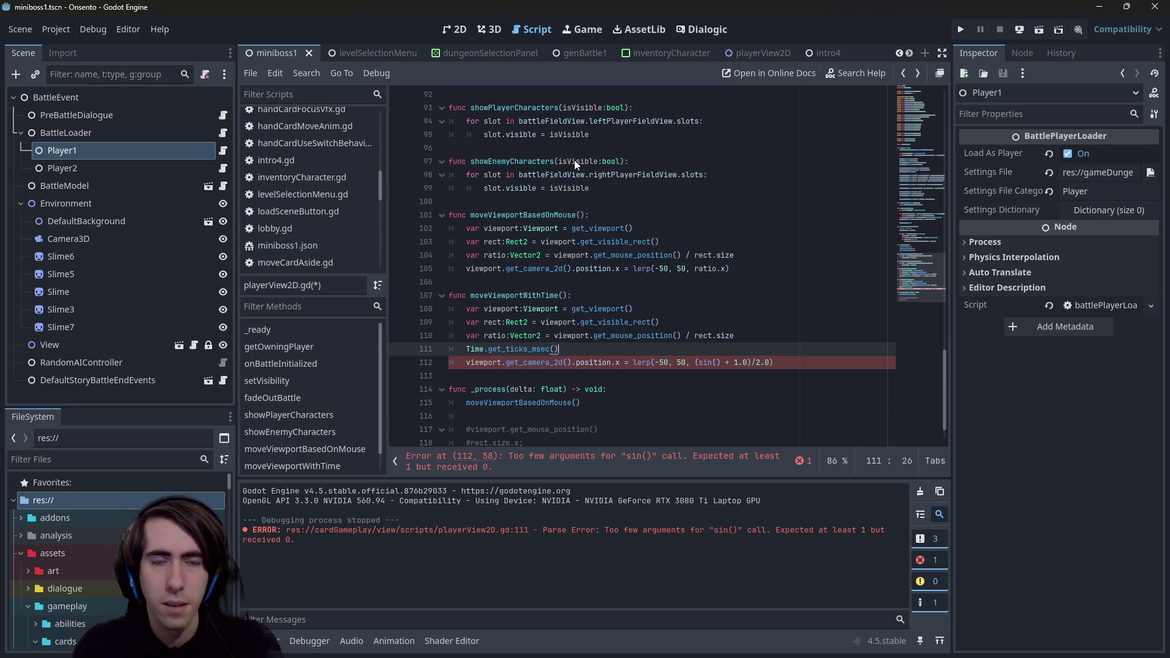
type(" / 1000.0")
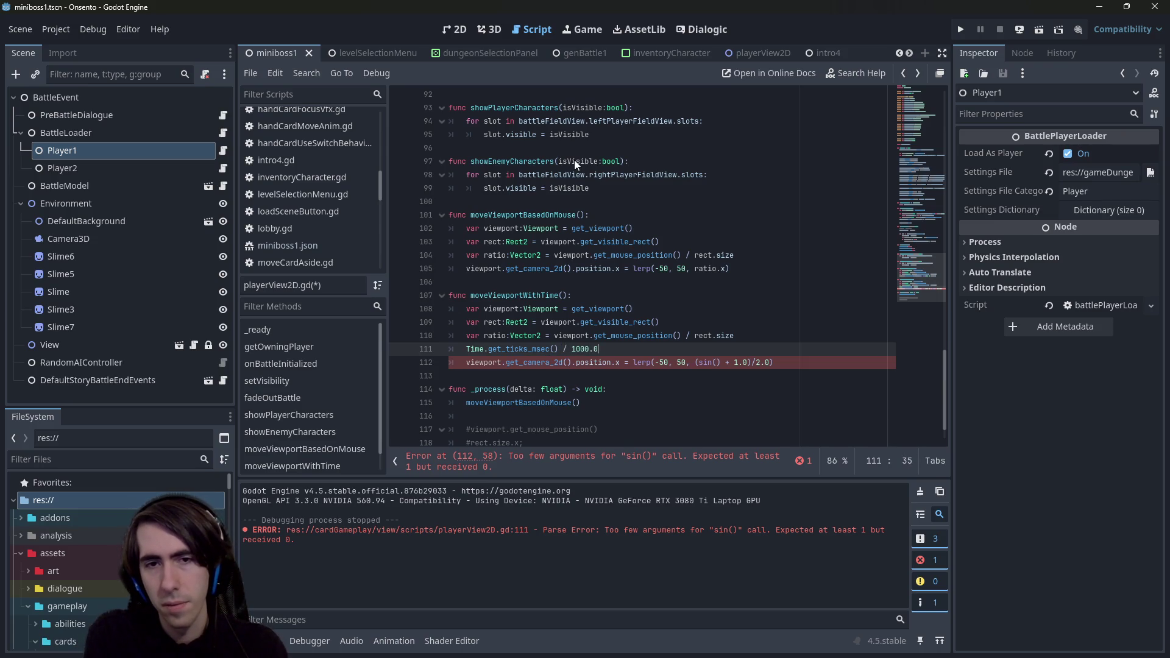
key("ctrl+s")
Step: Make line 111 read var time:float = float(Time.get_ticks_msec()) / 1000.0 and save
key("shift+Home")
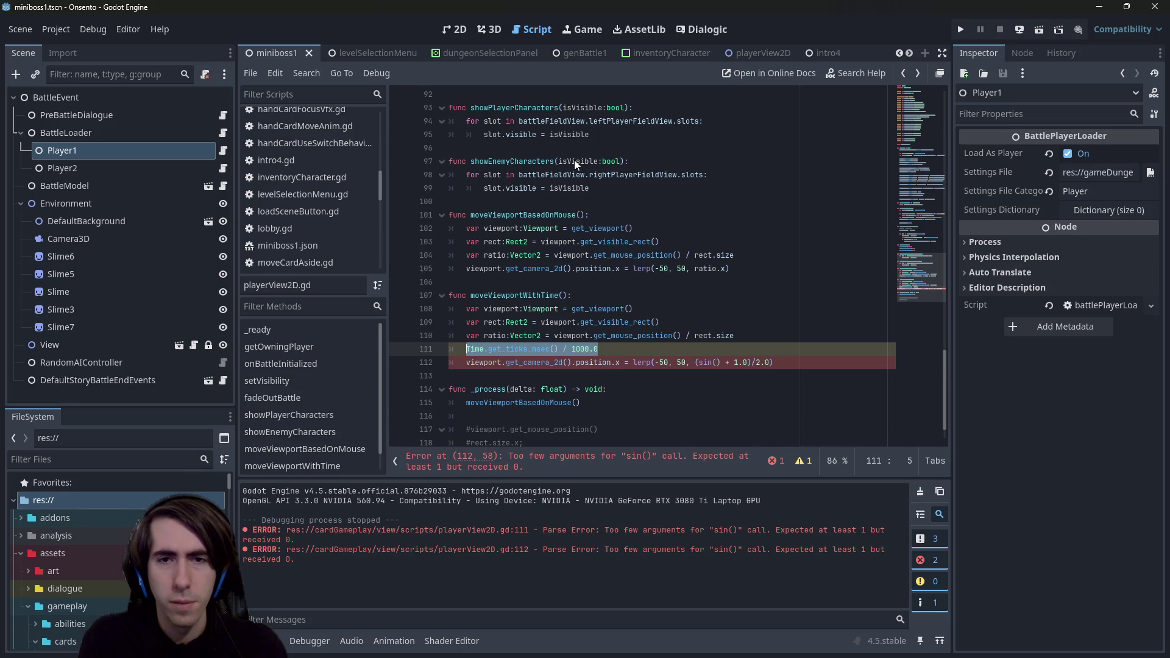
key("Left")
type("var time")
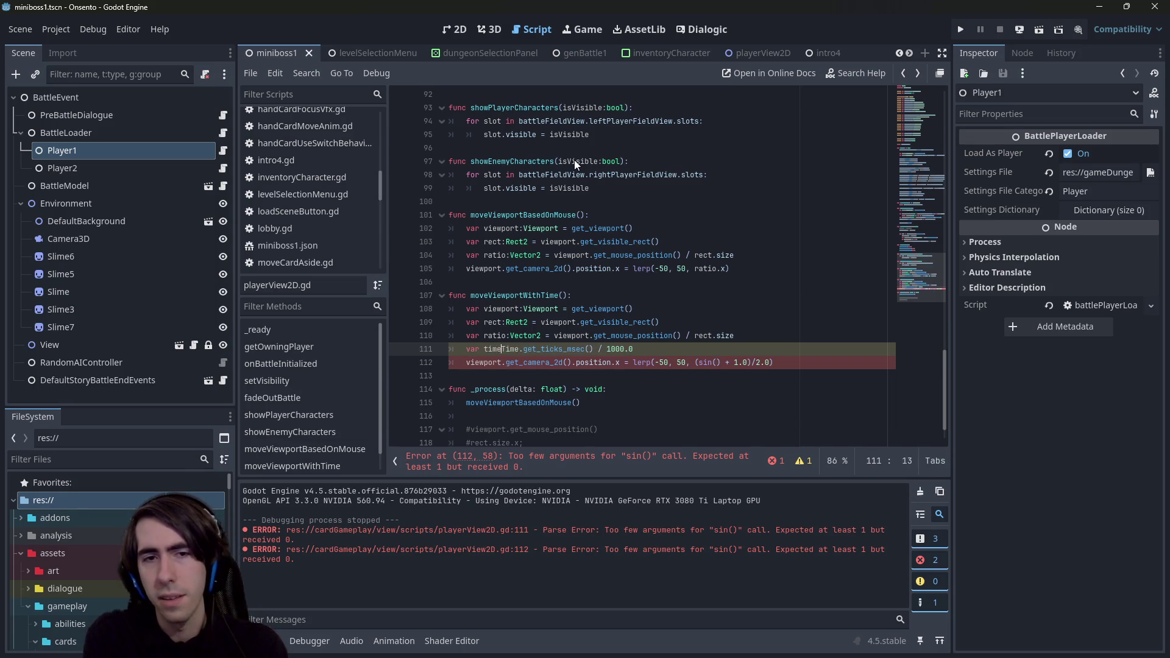
type(" =")
key("ctrl+Left")
key("ctrl+Left")
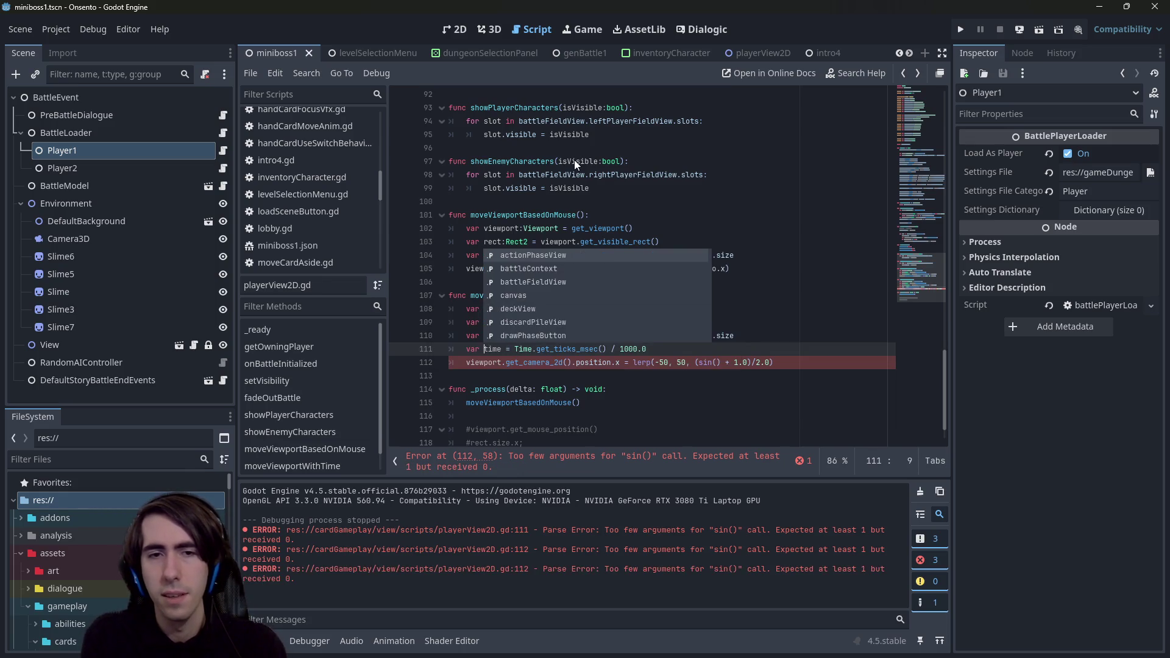
key("ctrl+Right")
type(":float")
key("Right")
key("Right")
key("Right")
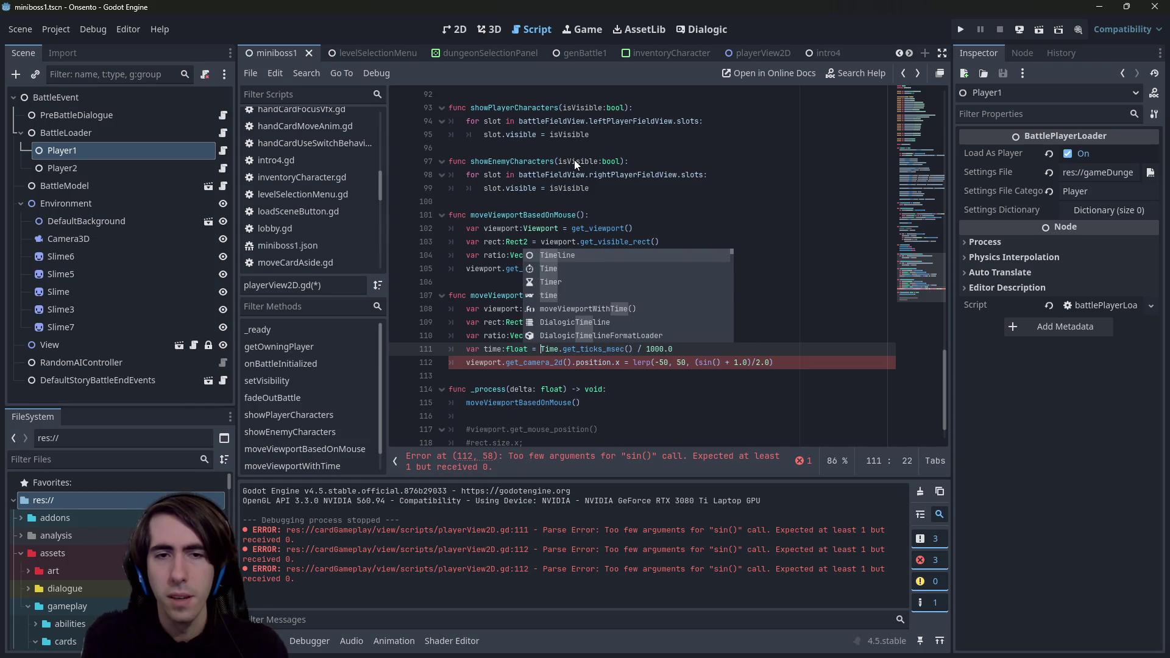
type("float(")
key("ctrl+Right")
key("ctrl+Right")
key("ctrl+Right")
type(")")
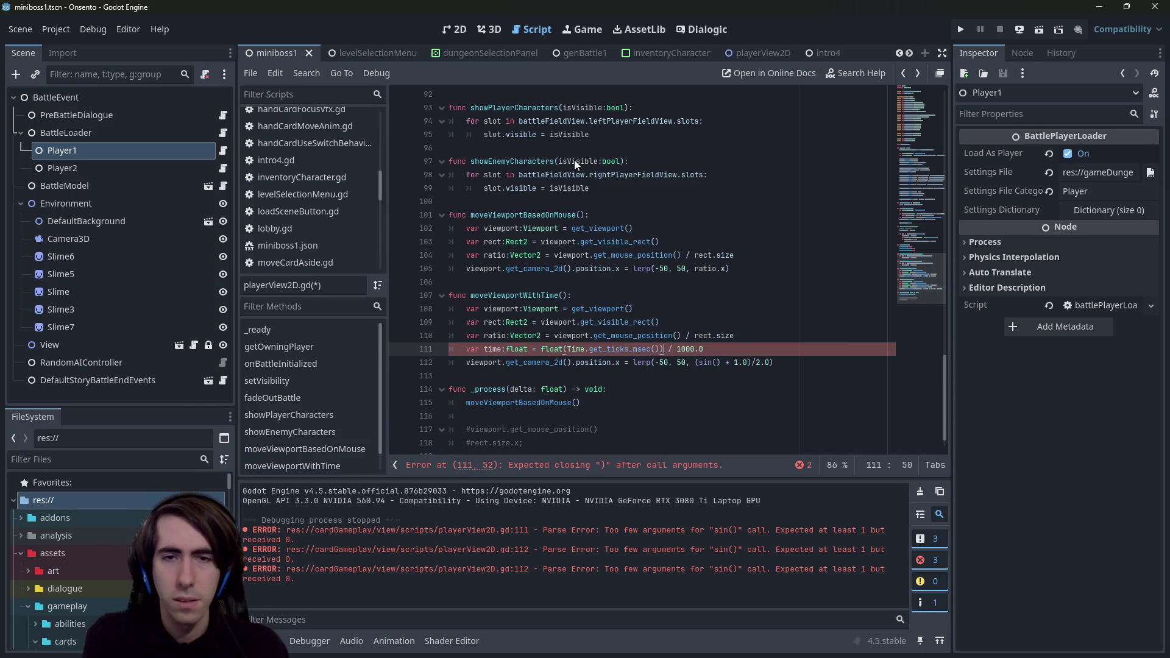
key("ctrl+s")
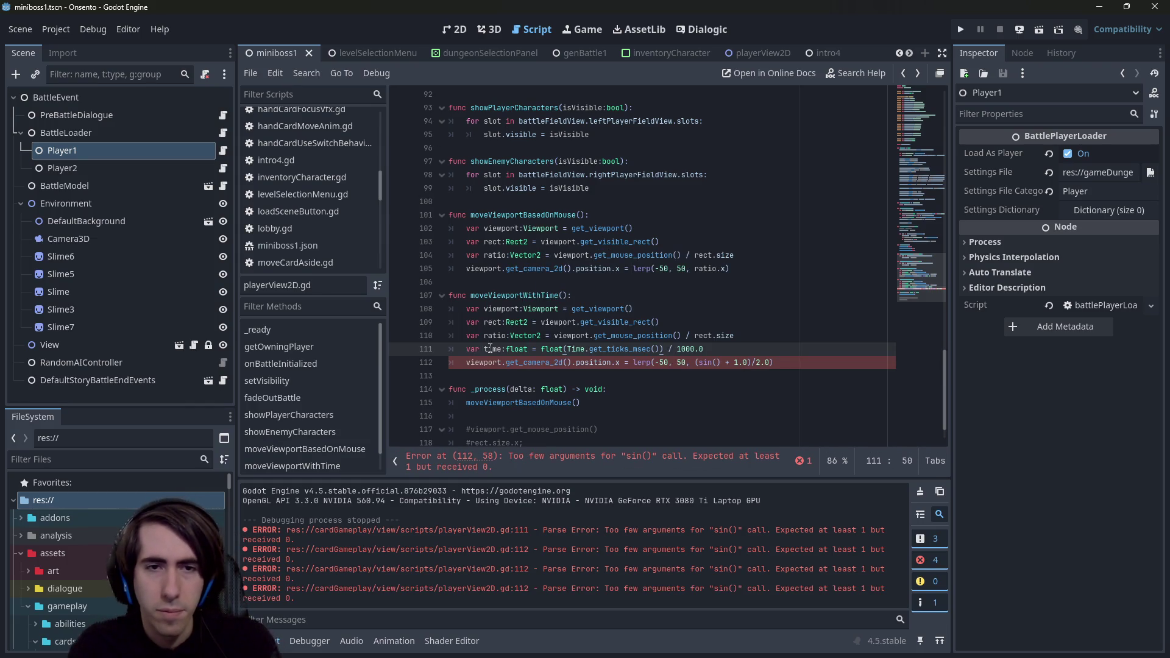
Step: Copy the variable name time and place the cursor inside sin() on line 112
double_click(490, 349)
key("ctrl+c")
left_click(718, 363)
Step: Change line 112's sine call to sin(time * PI) and save playerView2D.gd
key("ctrl+v")
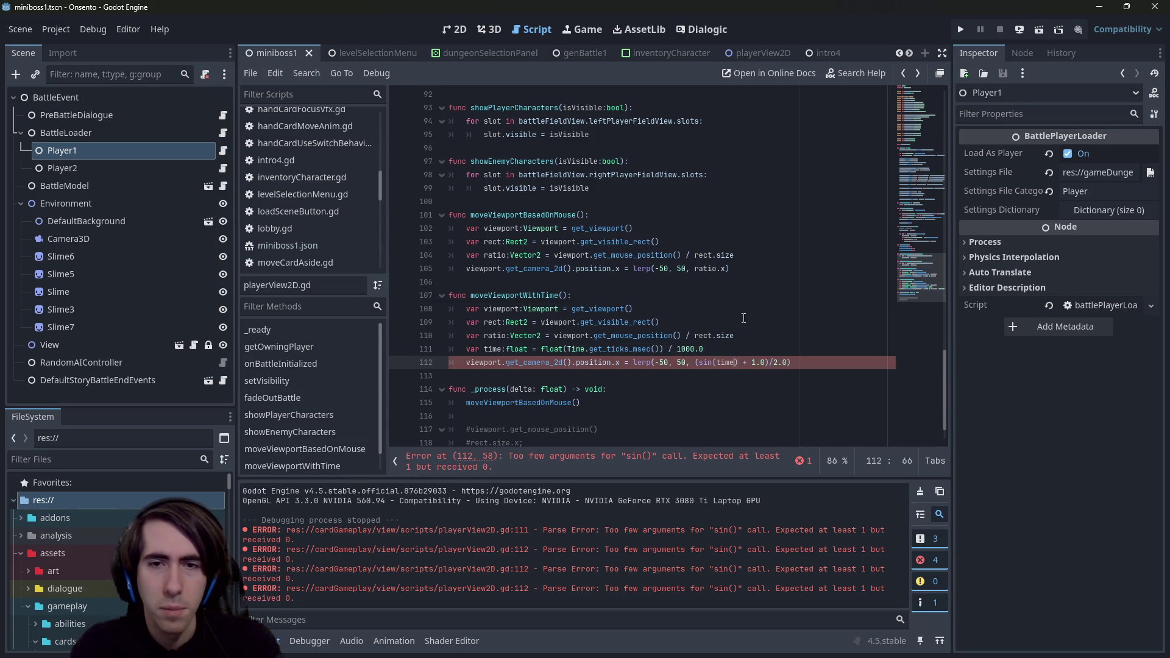
key("ctrl+s")
left_click(737, 363)
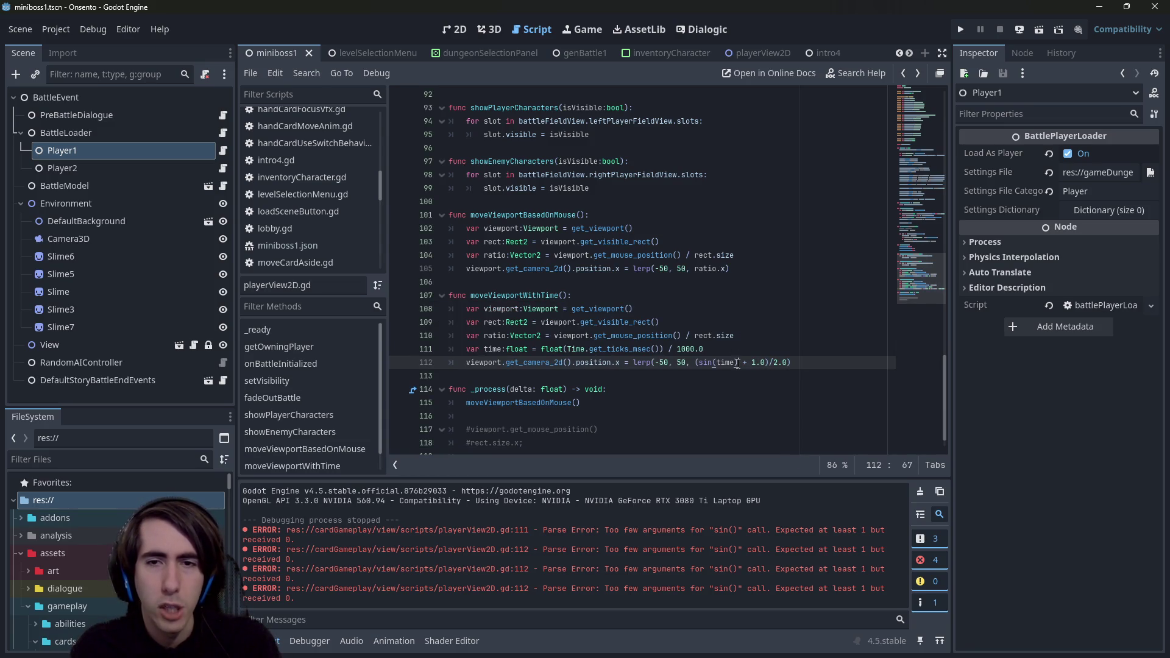
key("Left")
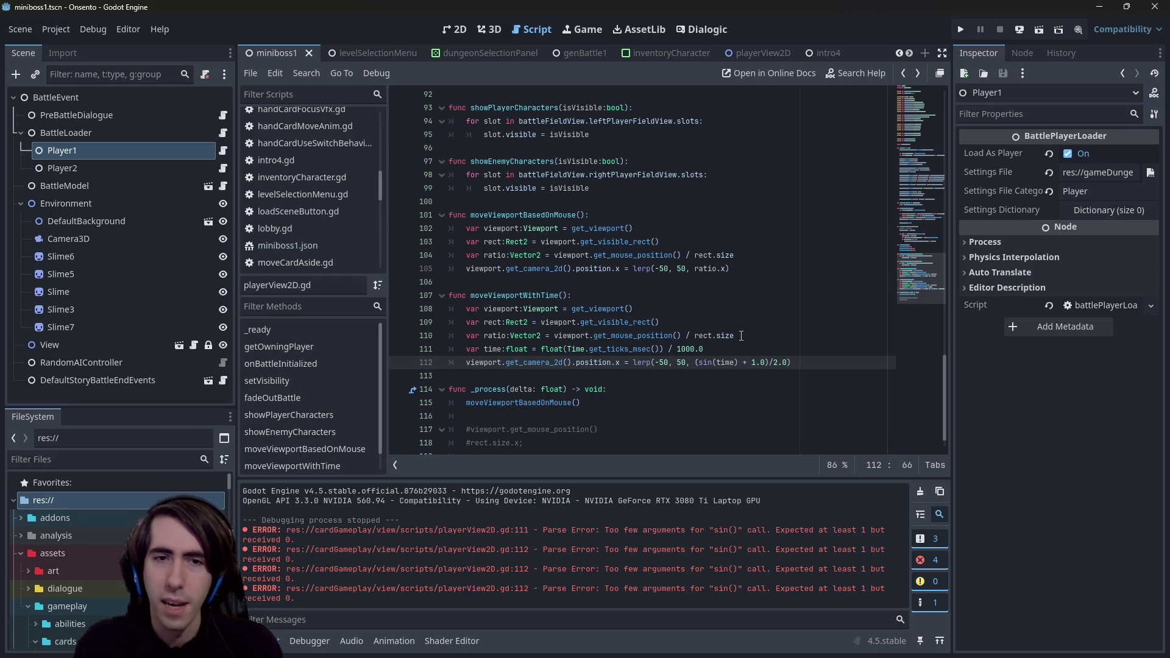
type("/ 5")
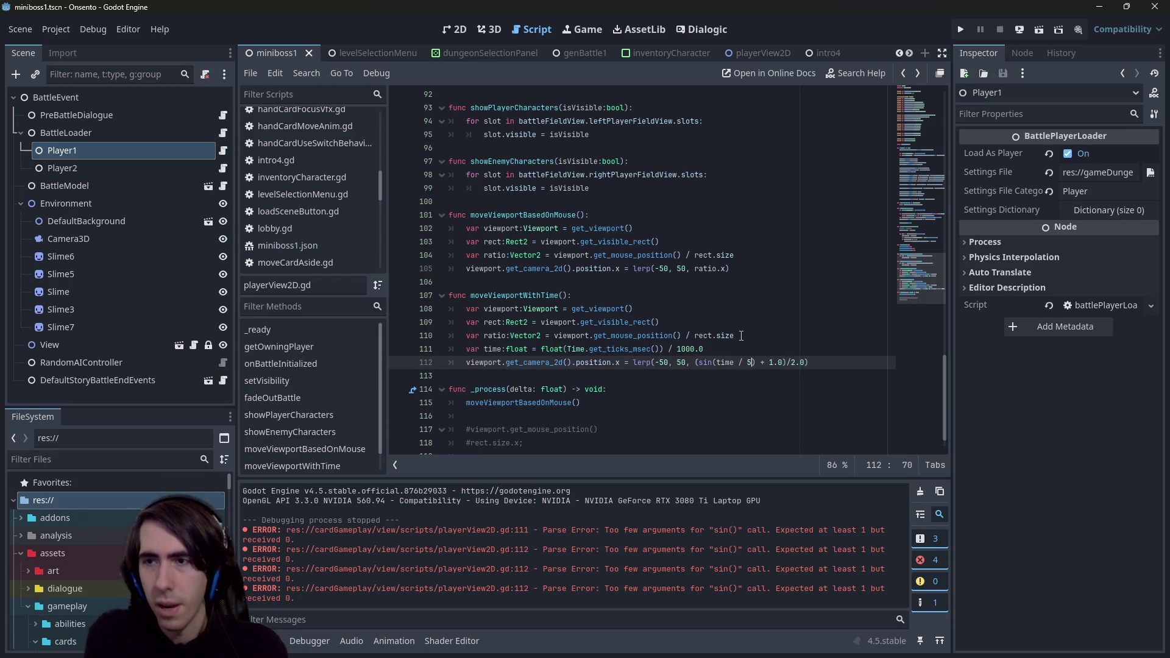
key("BackSpace")
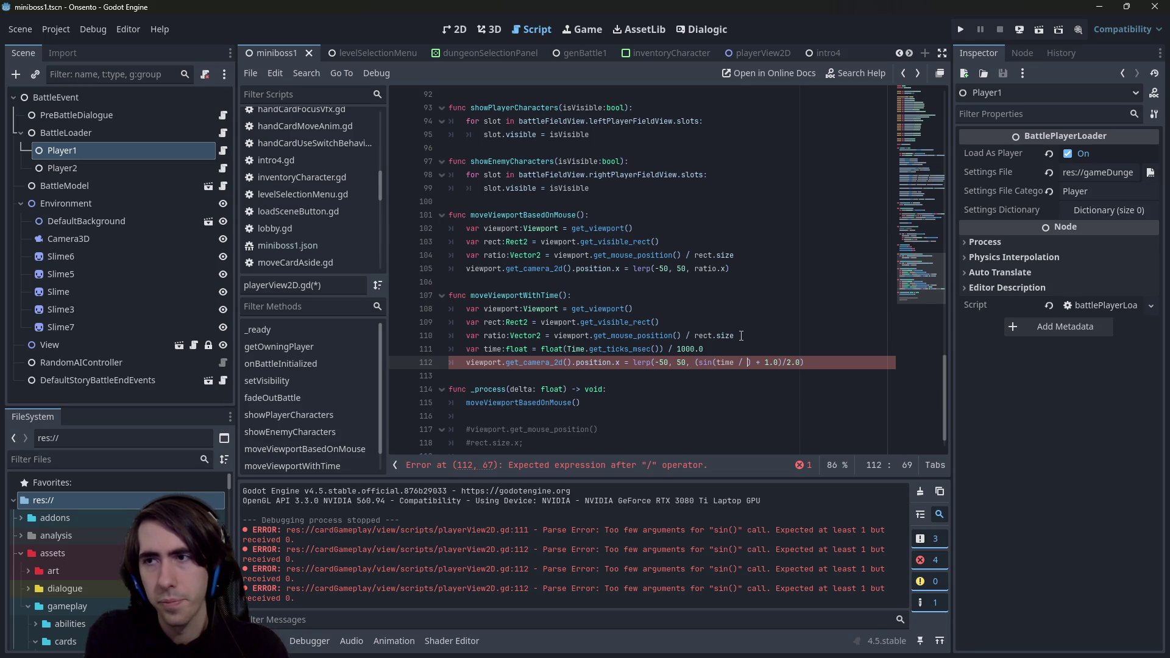
key("BackSpace")
key("BackSpace")
type("*")
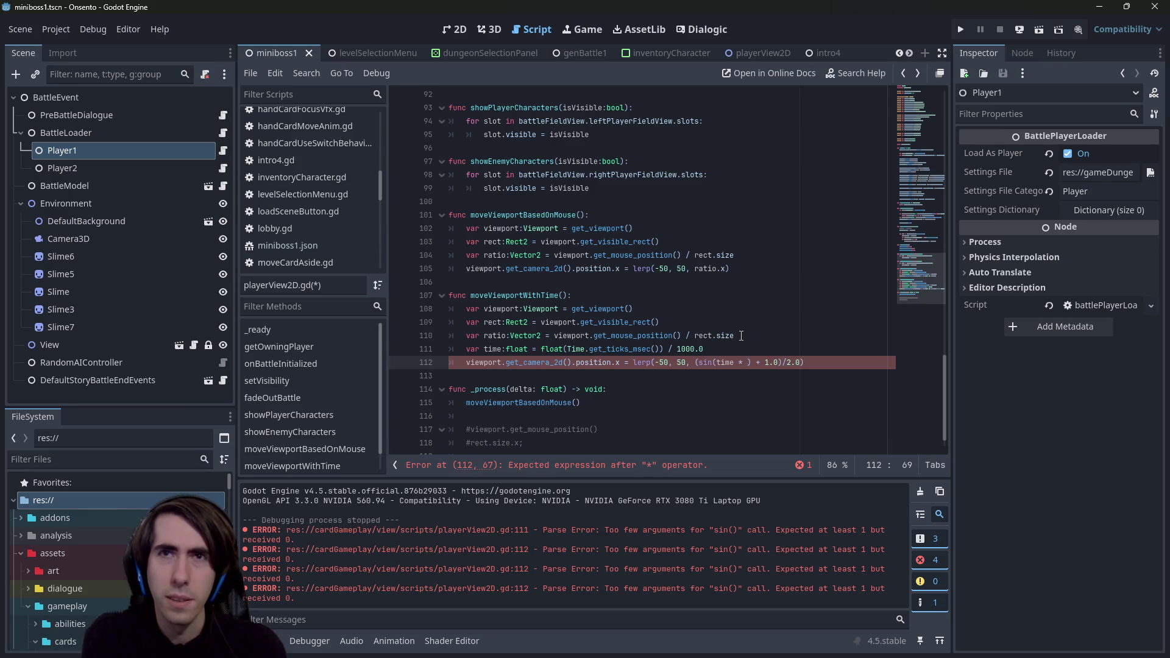
type(" PI")
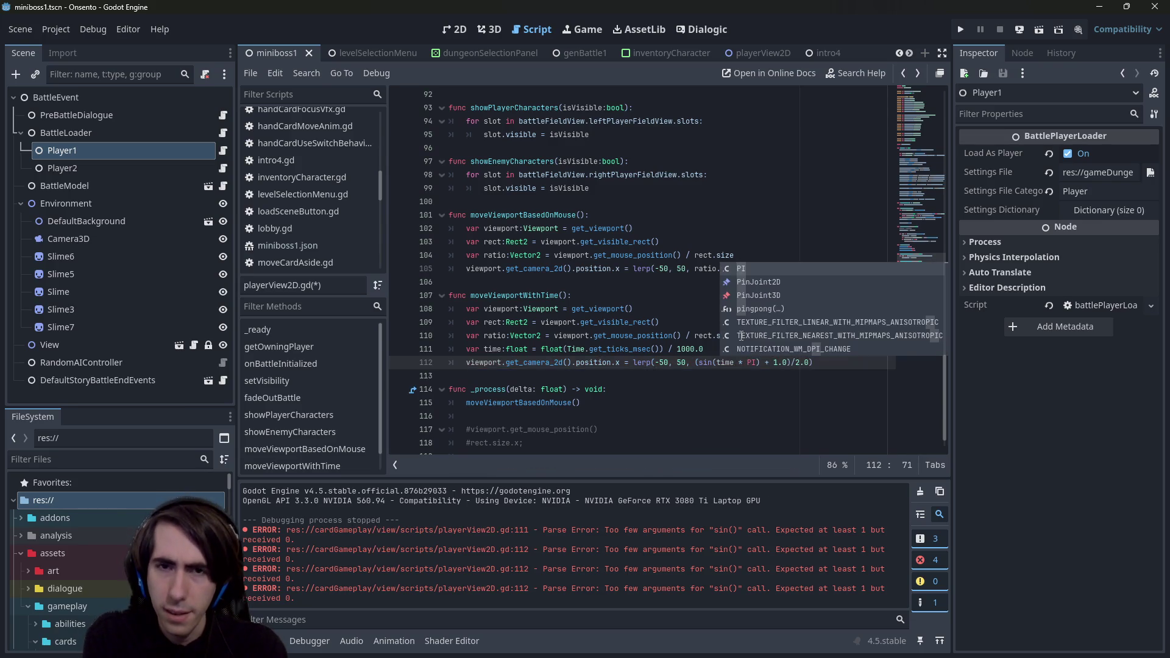
key("ctrl+s")
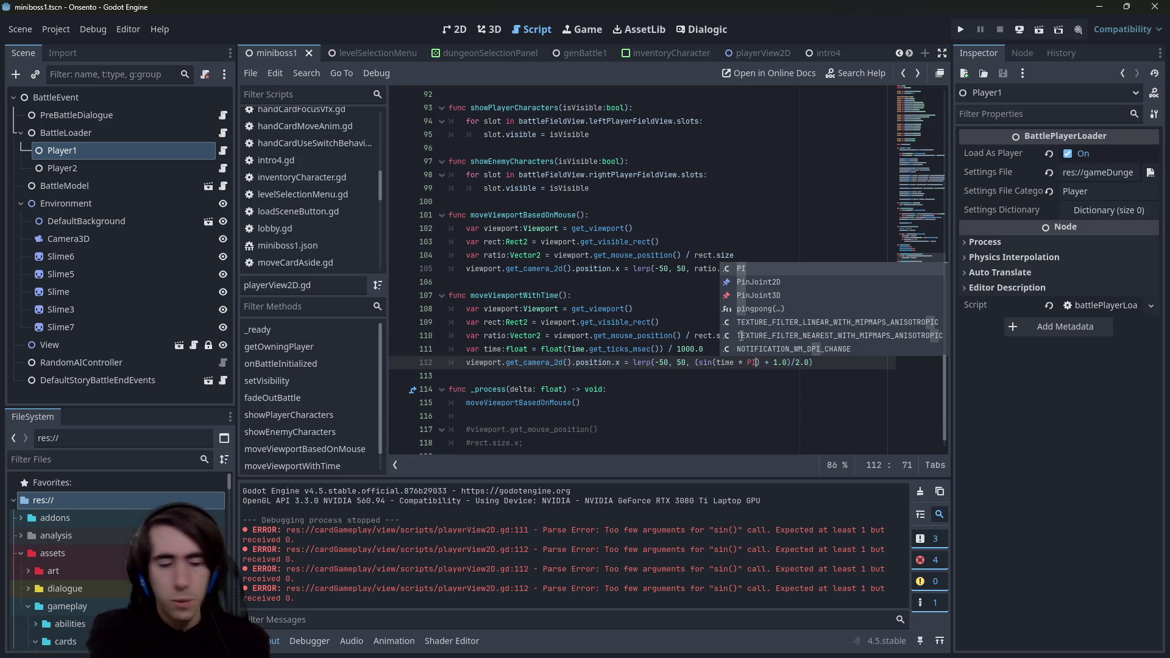
key("Escape")
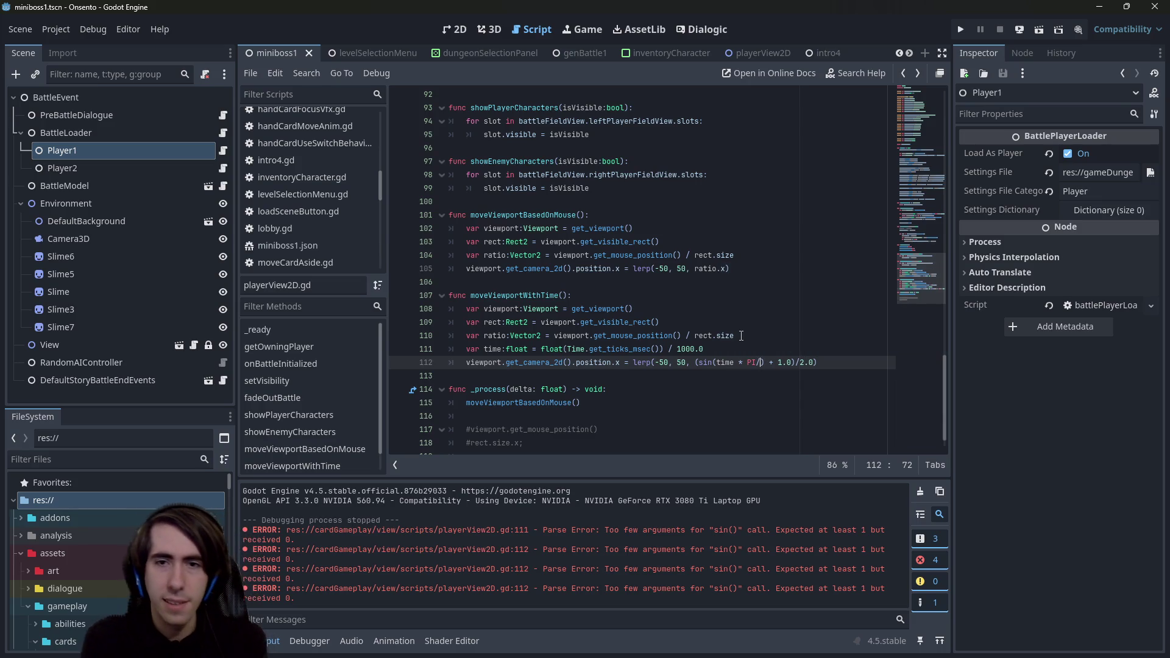
Step: Declare 'var duration:float = 10' with a '# 10s to move half' comment above the lerp line
key("ctrl+shift+Return")
type("float")
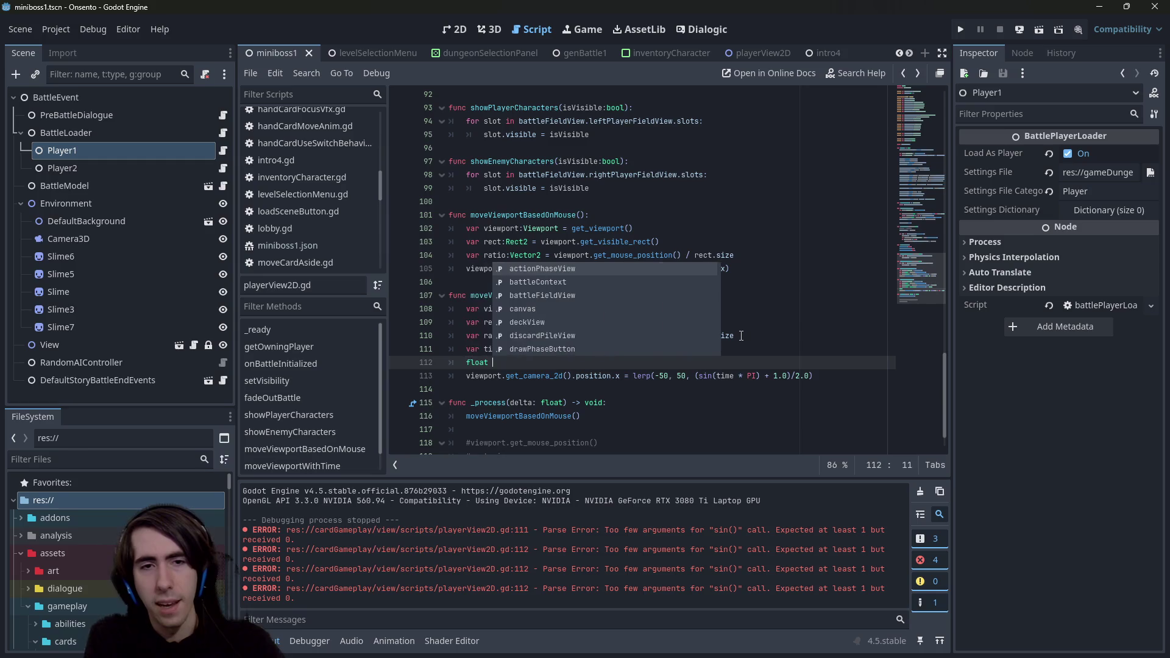
key("BackSpace")
type("var duration:flat = 10")
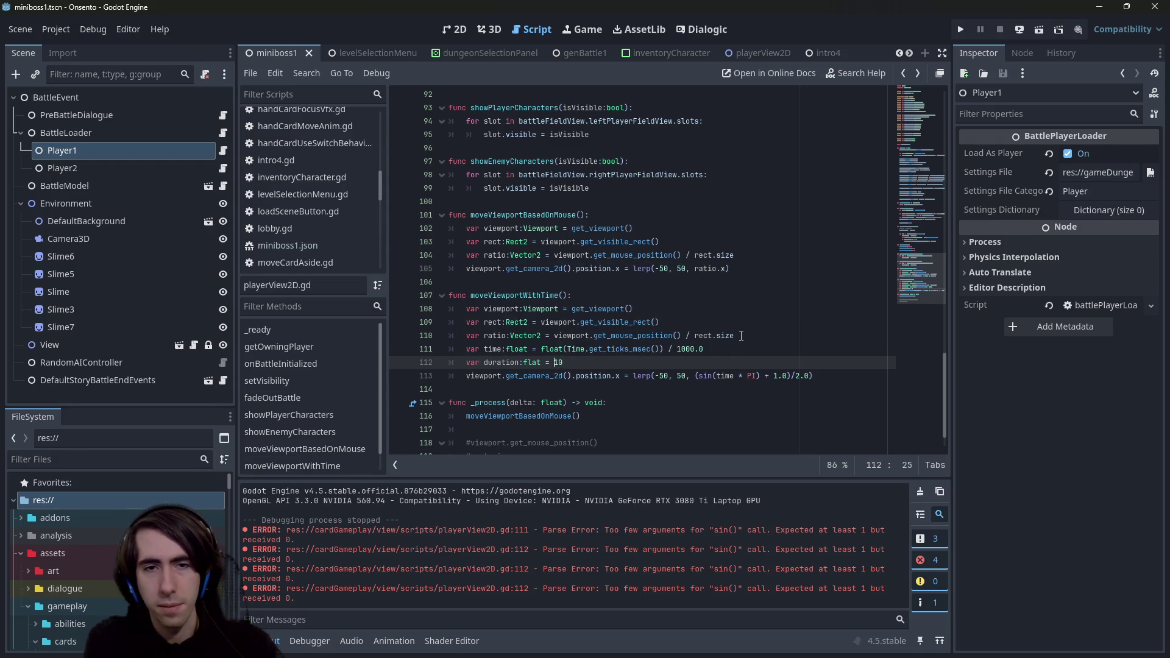
key("Left")
key("Left")
key("Left")
type("o")
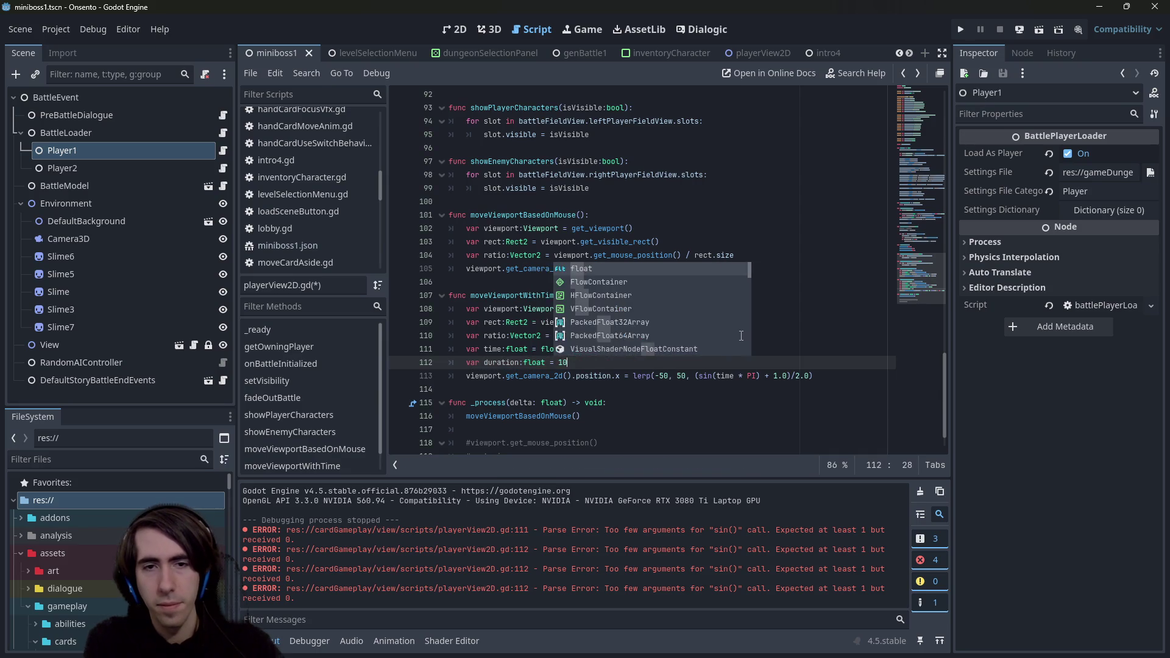
key("End")
type("# 10s t")
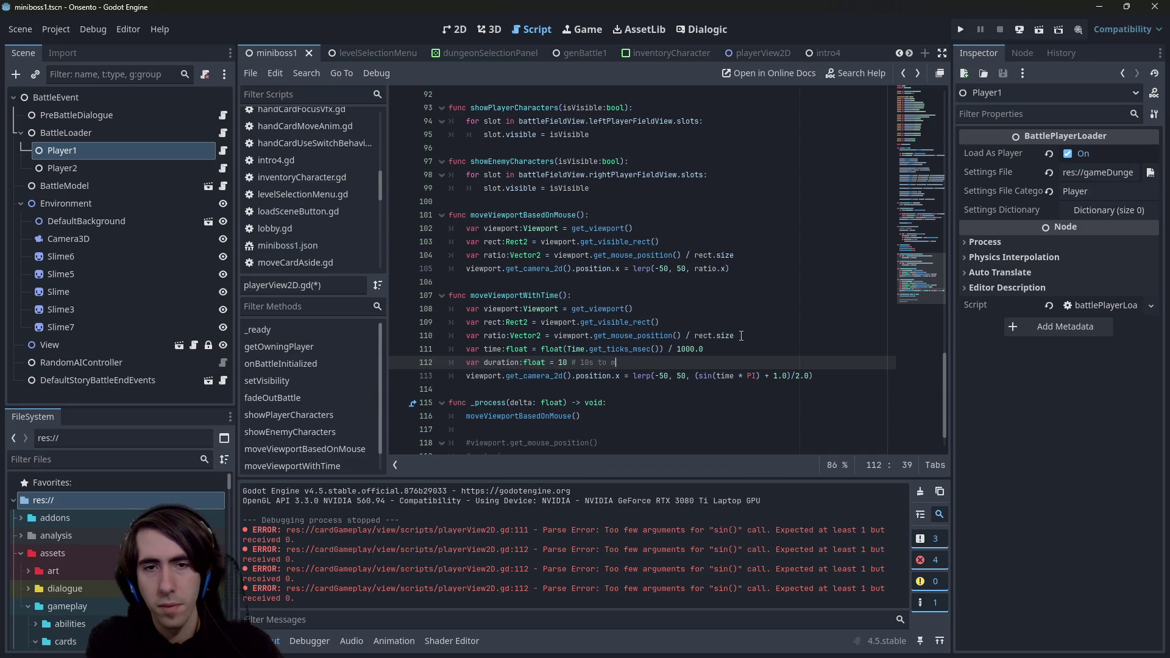
type("o move half")
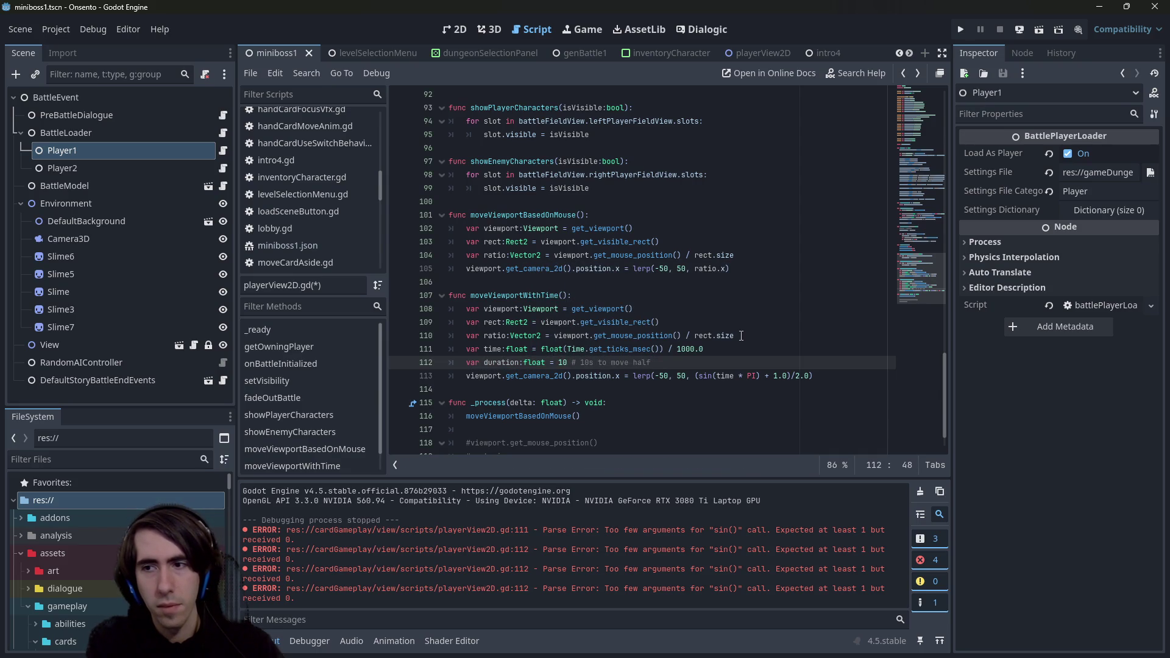
key("ctrl+s")
key("ctrl+Left")
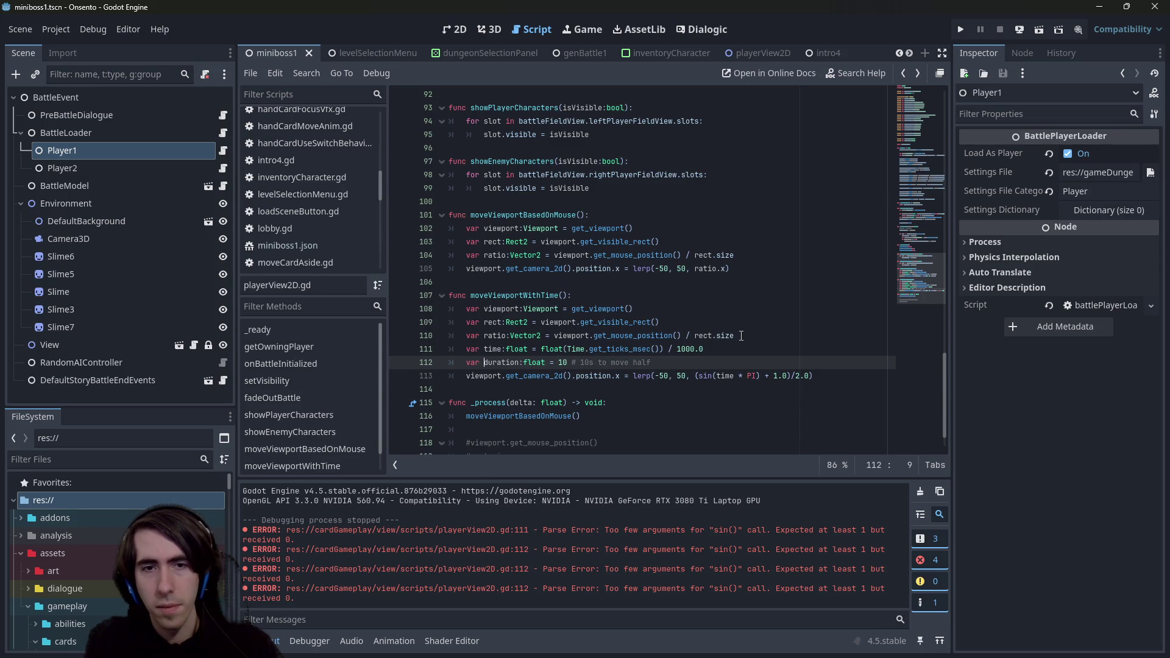
Step: Change the sine expression to sin(time * PI / duration) and save the script
key("Down")
key("ctrl+Right")
key("ctrl+Right")
key("ctrl+Right")
key("ctrl+Right")
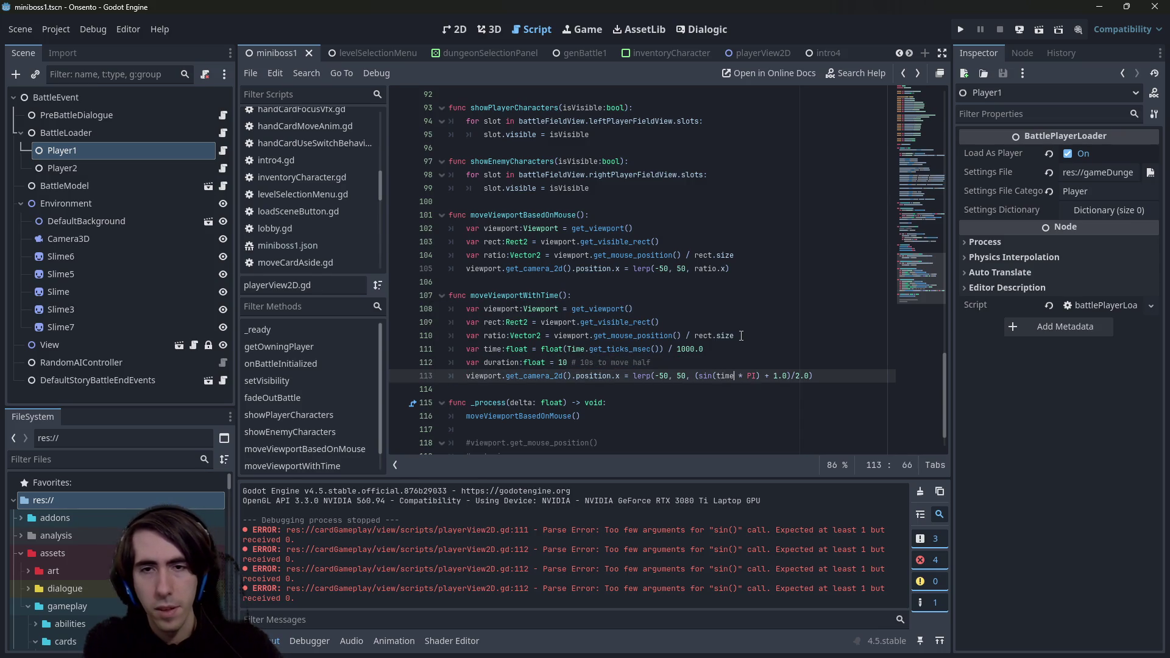
key("Left")
key("Left")
key("Left")
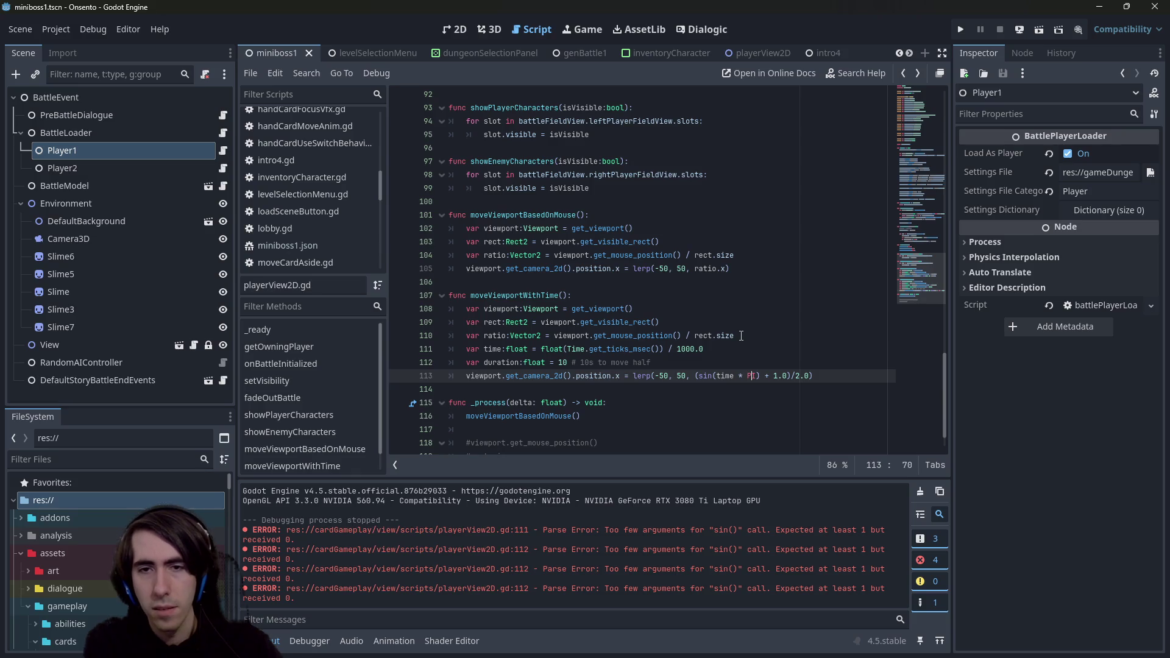
type("/ duration")
key("ctrl+s")
key("Escape")
key("Up")
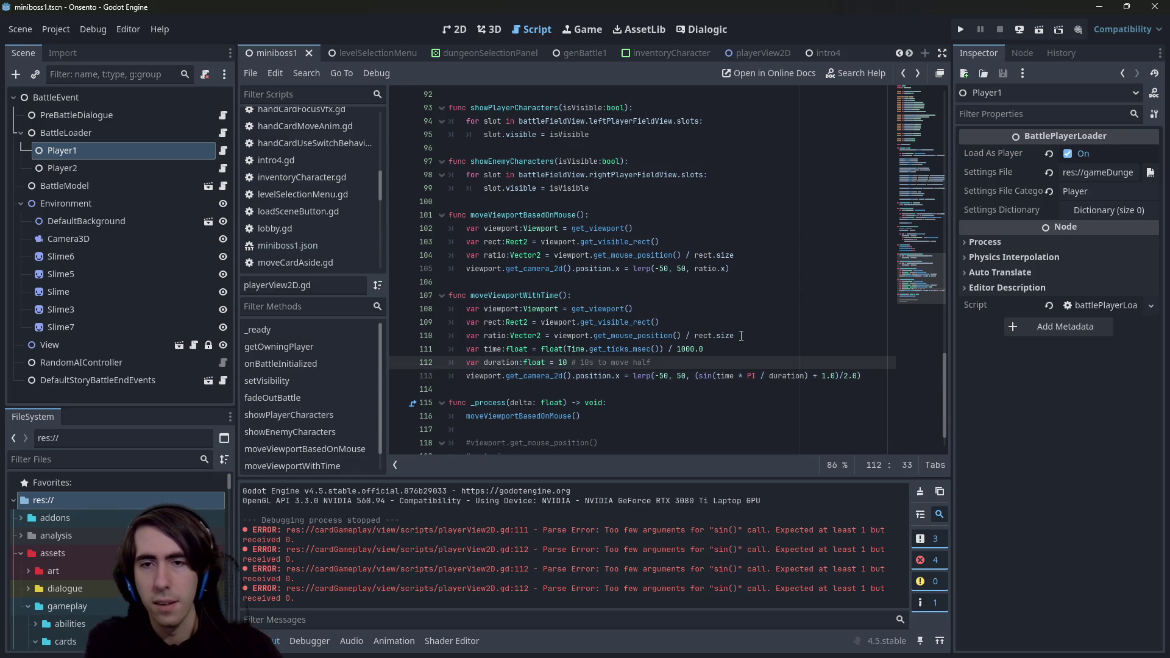
key("ctrl+s")
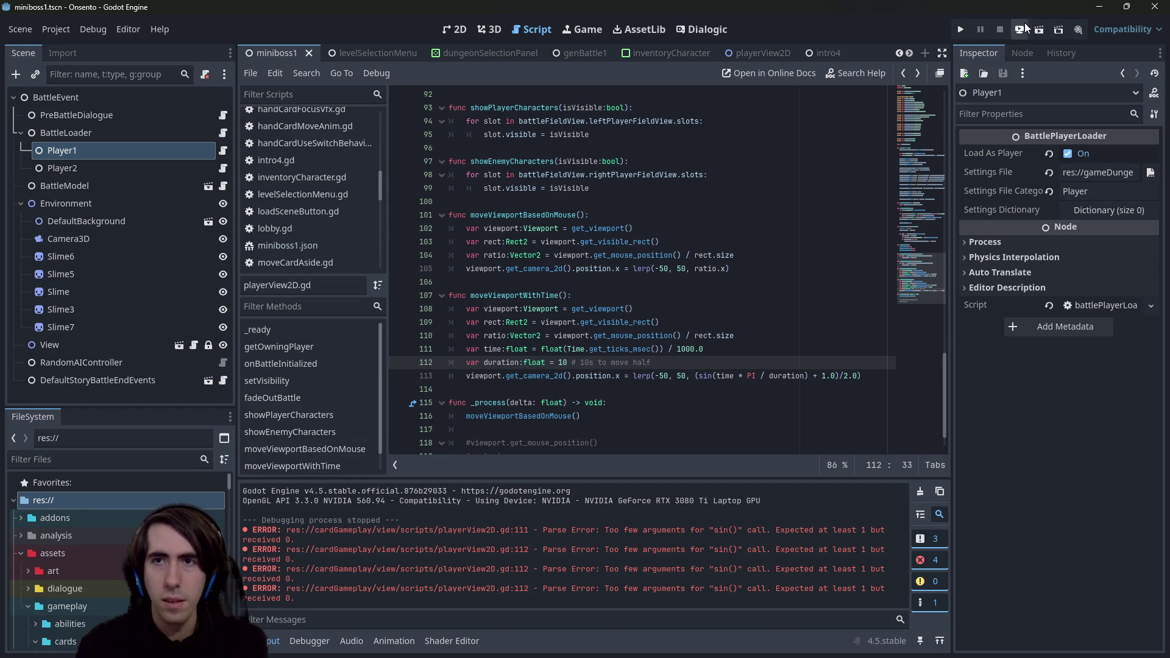
Step: Test-run the battle scene, close the game, and select the moveViewportWithTime function name
left_click(1038, 28)
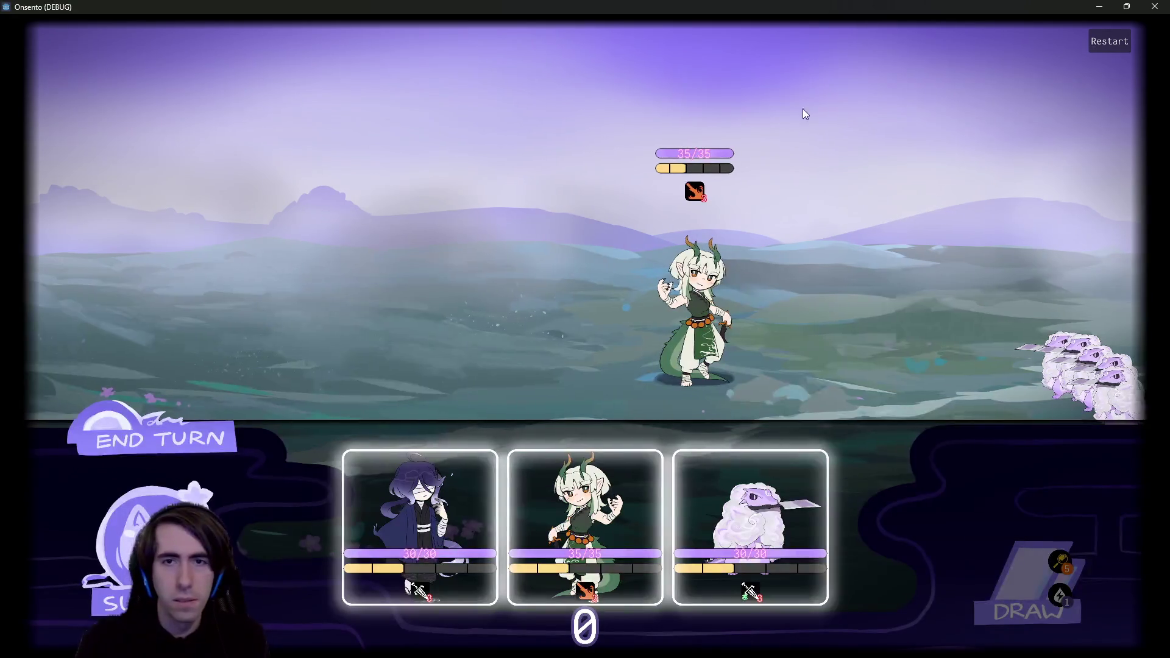
left_click(1155, 6)
left_click(500, 295)
double_click(499, 295)
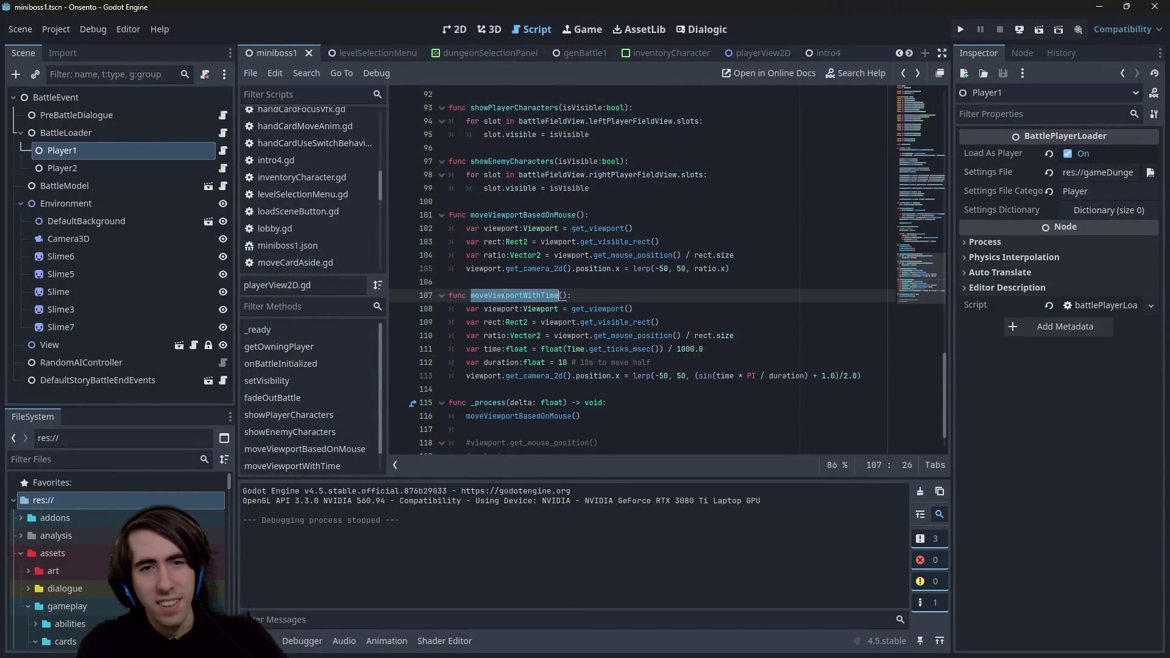
Step: Replace moveViewportBasedOnMouse() in _process with moveViewportWithTime() and run the battle scene
double_click(518, 415)
type("moveViewportWithTim")
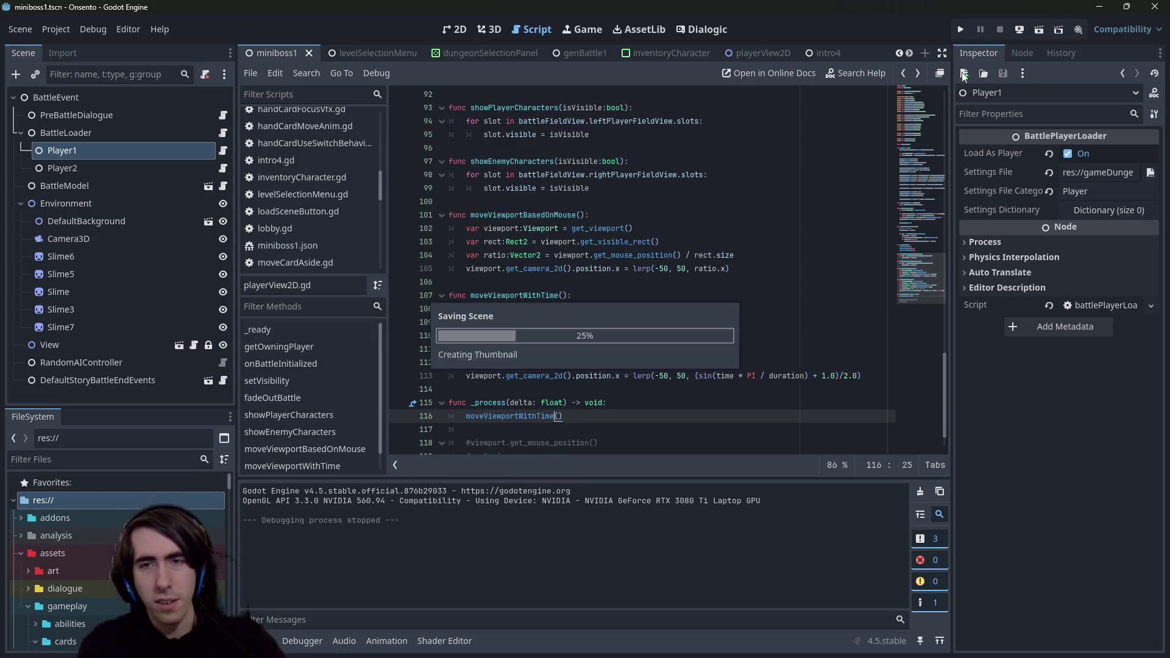
key("Return")
left_click(1040, 28)
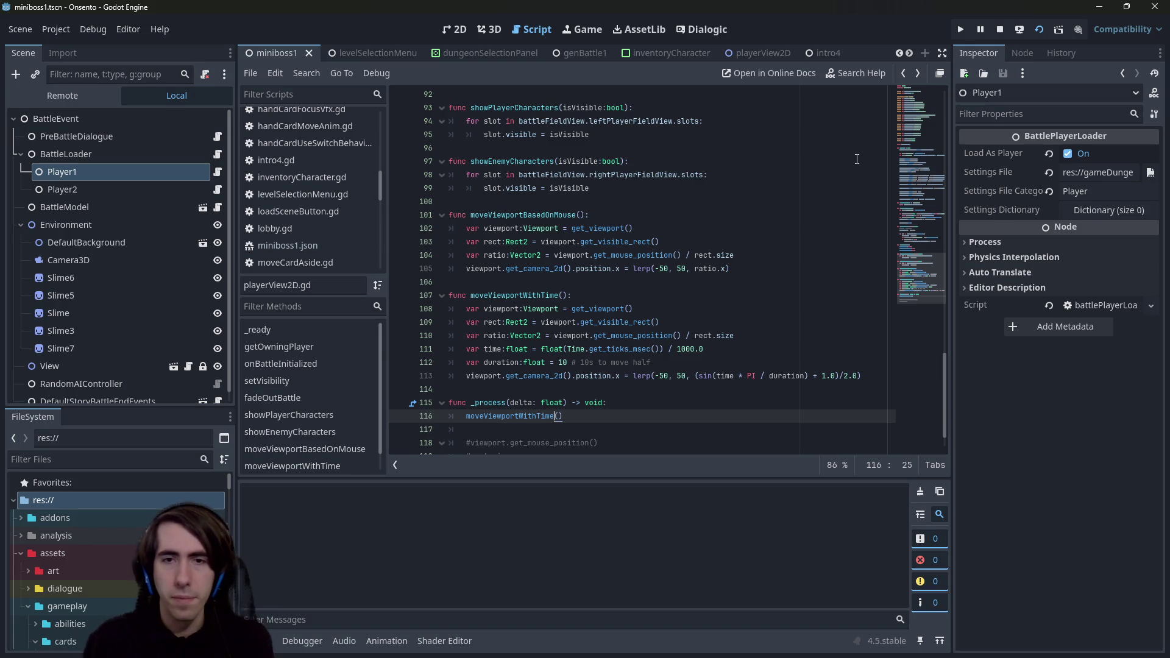
key("F5")
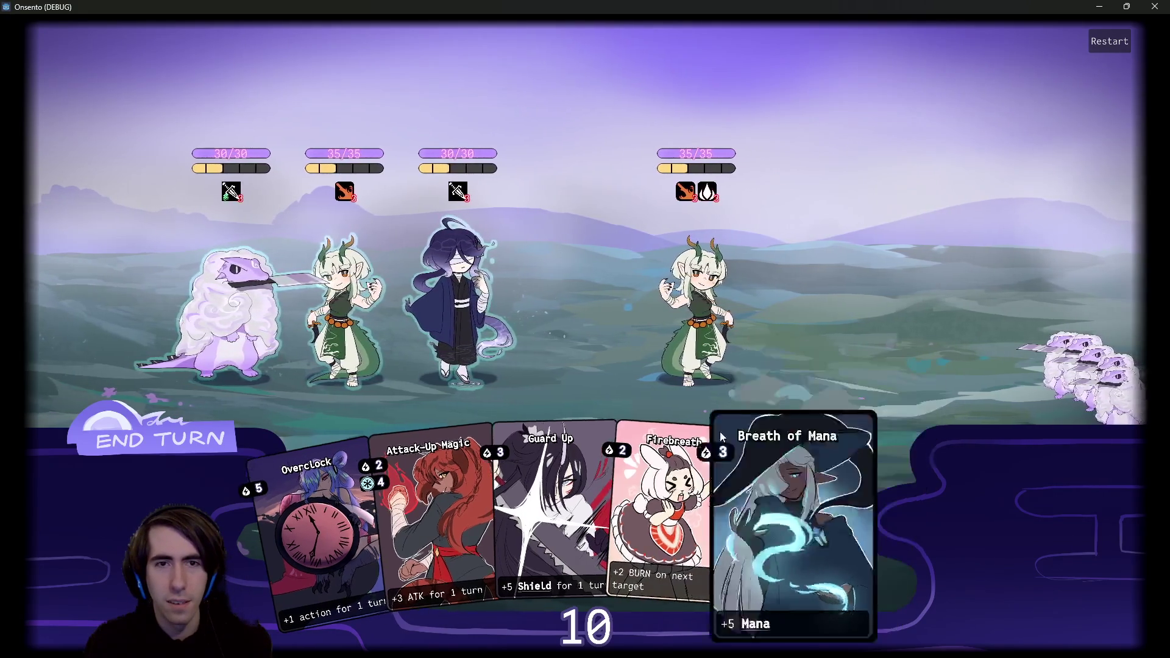
Step: Drag Breath of Mana, Attack-Up Magic and Overclock onto the blue-haired character, then check the discard pile
left_click_drag(816, 530, 435, 291)
left_click_drag(536, 488, 438, 293)
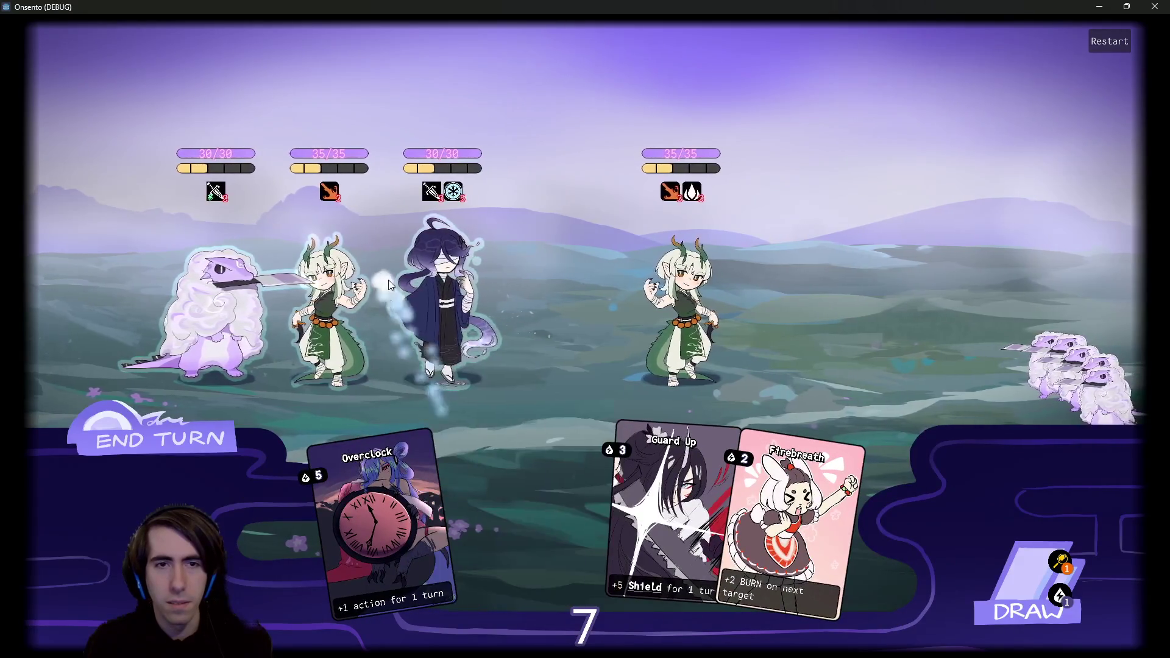
left_click_drag(426, 482, 430, 293)
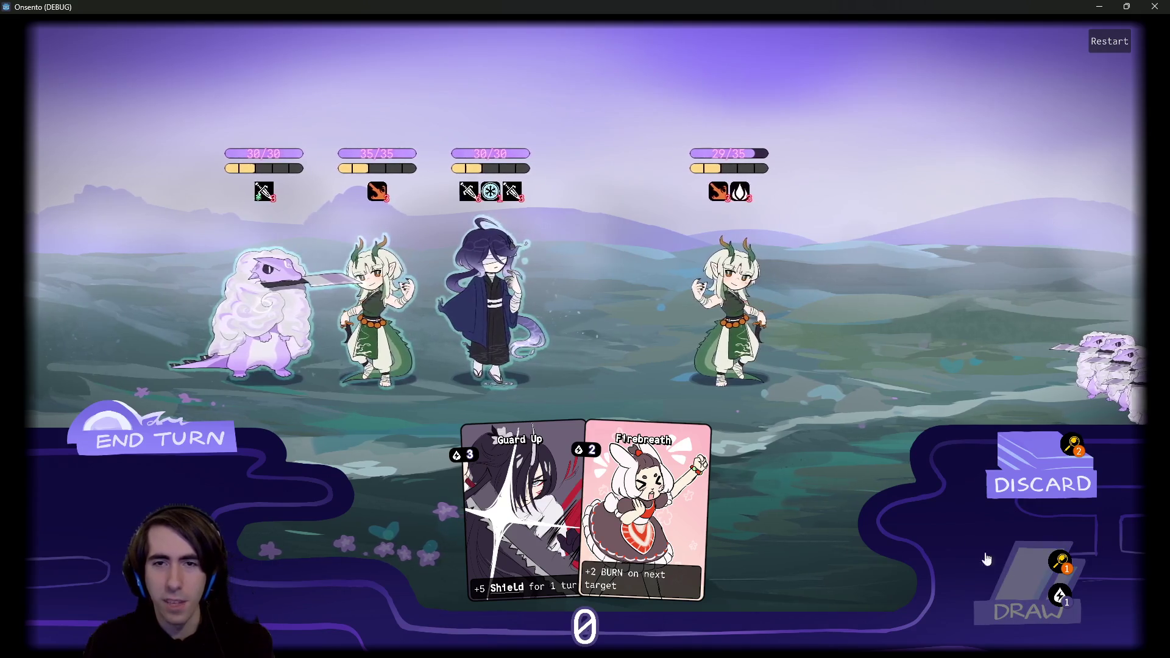
mouse_move(582, 461)
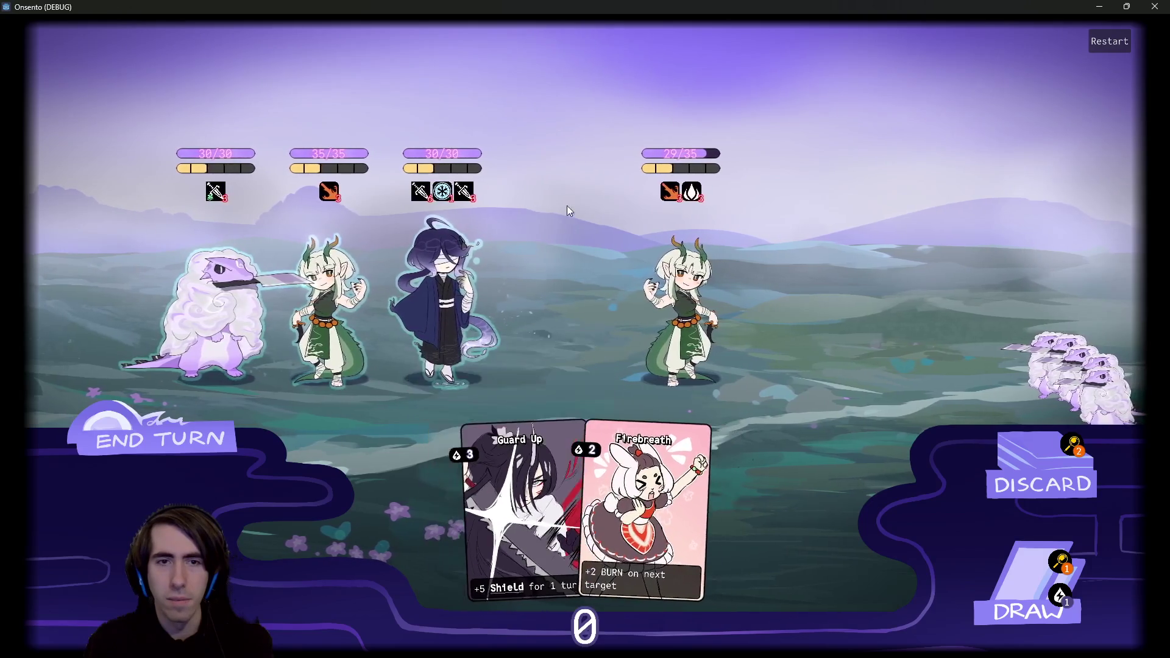
mouse_move(577, 437)
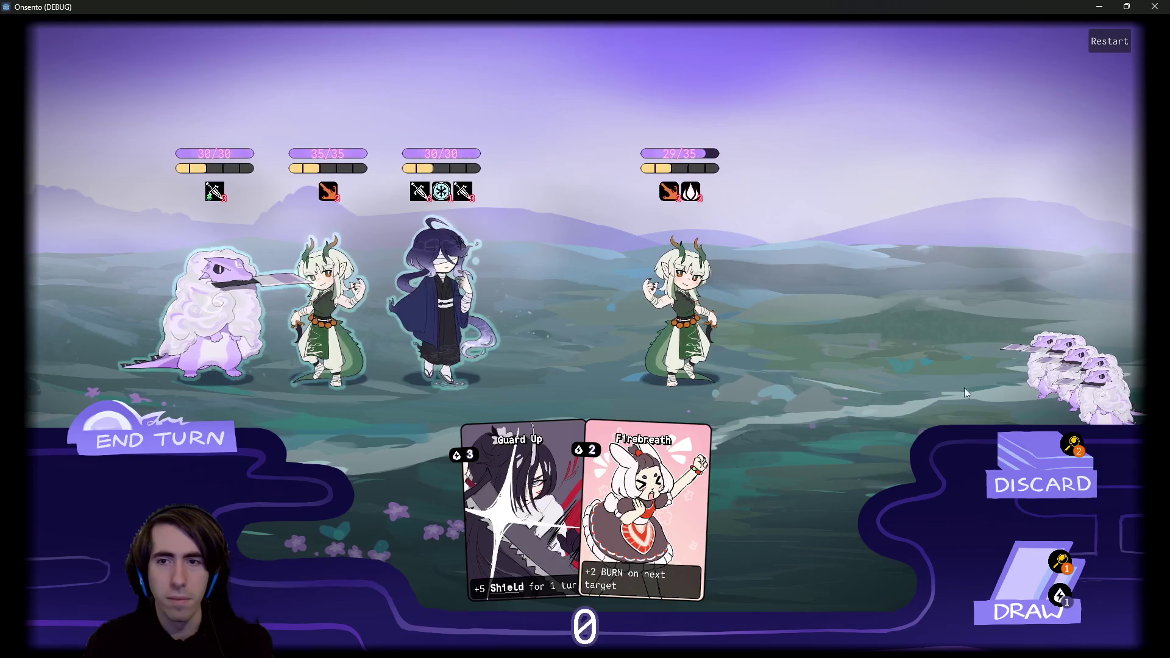
left_click(1062, 442)
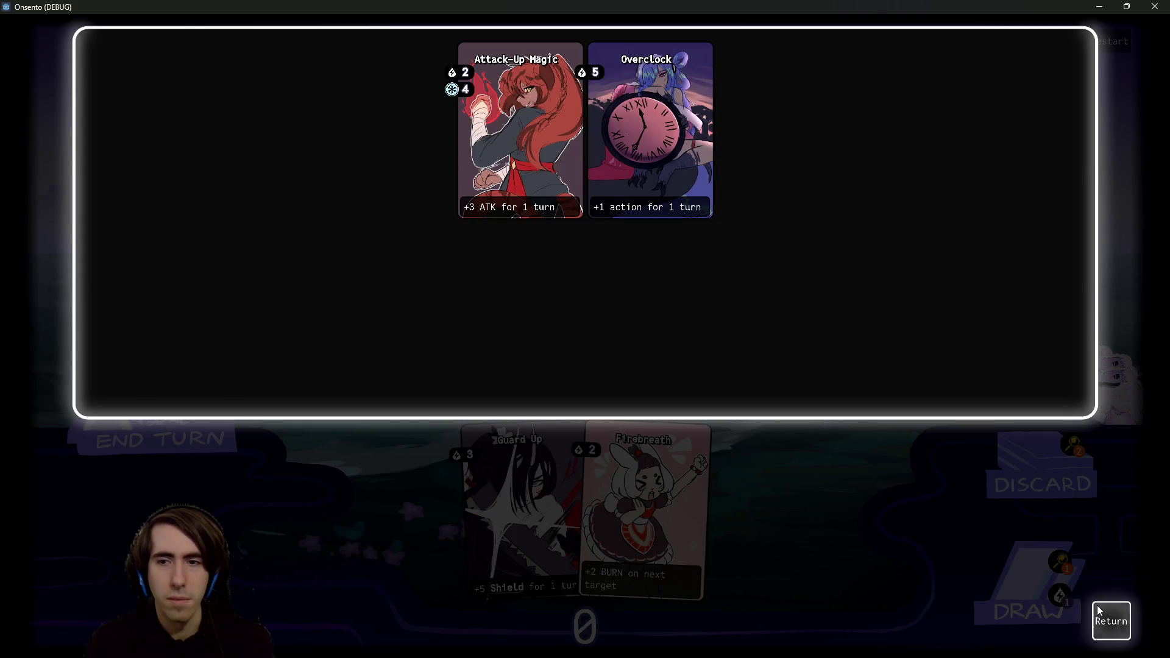
Step: Close the discard pile and end the turn despite the 'A character can still play!' warning
left_click(1110, 620)
left_click(198, 449)
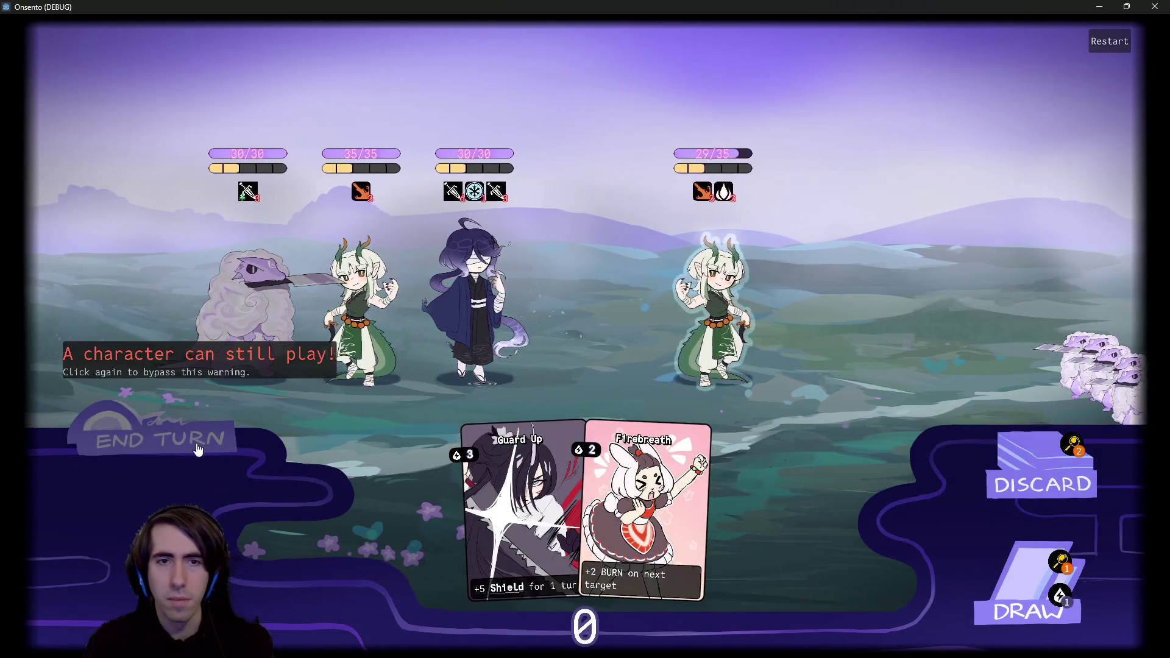
left_click(198, 449)
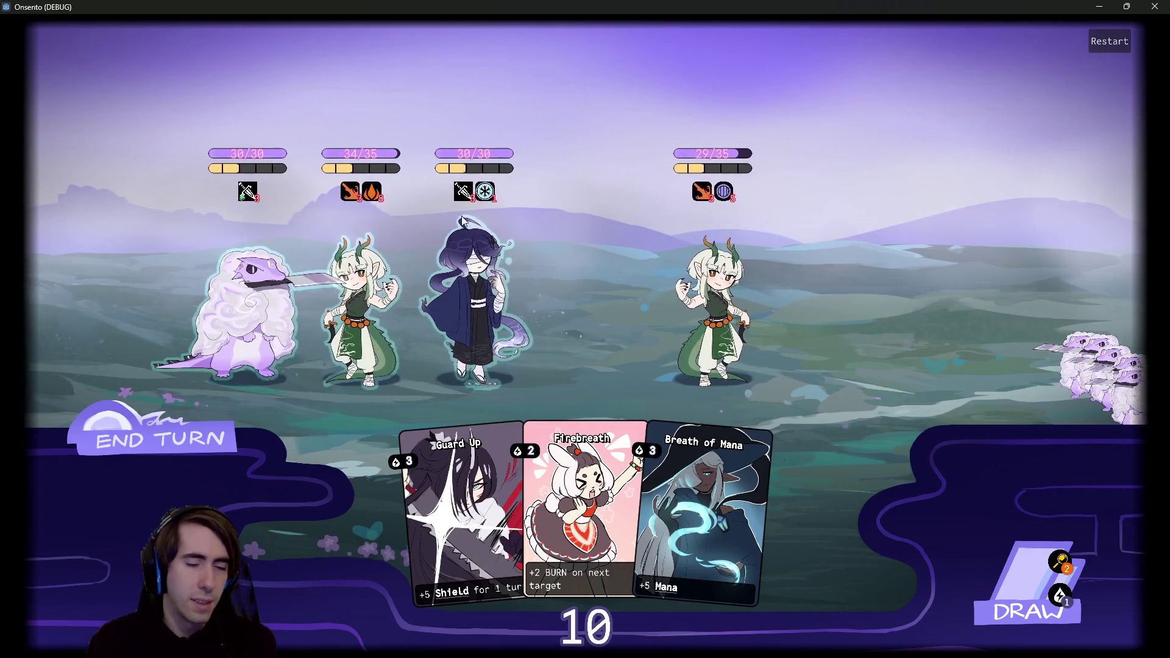
Step: Glance at the draw pile, then play Guard Up and Firebreath on the dark-haired character, then Breath of Mana
left_click(1059, 561)
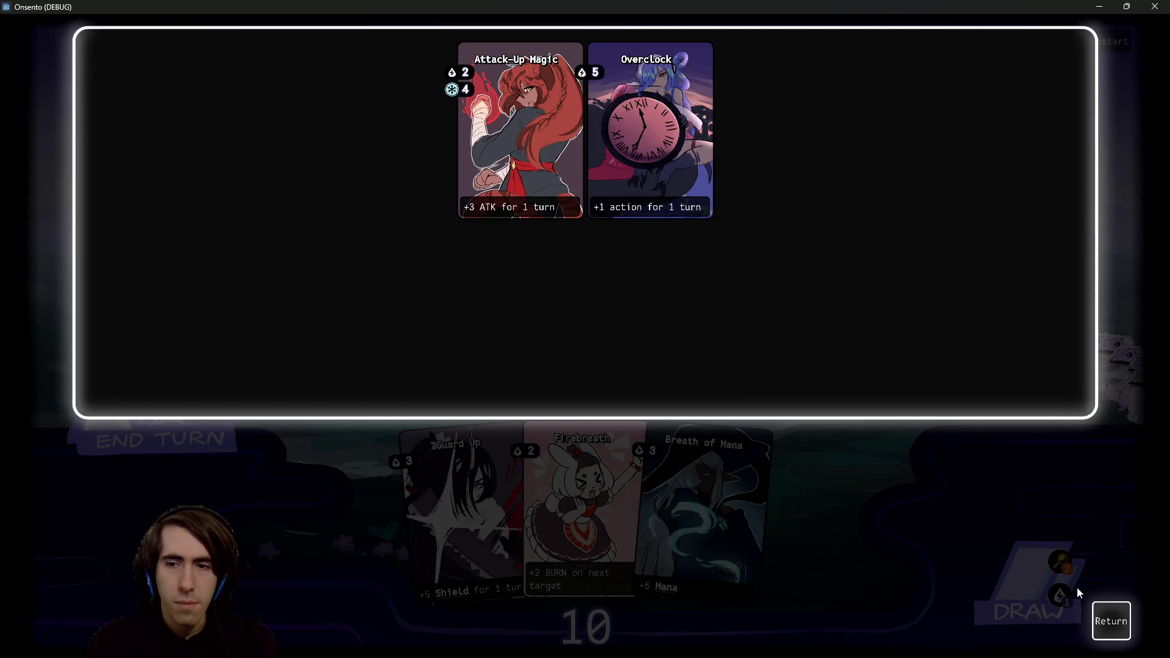
left_click(1105, 609)
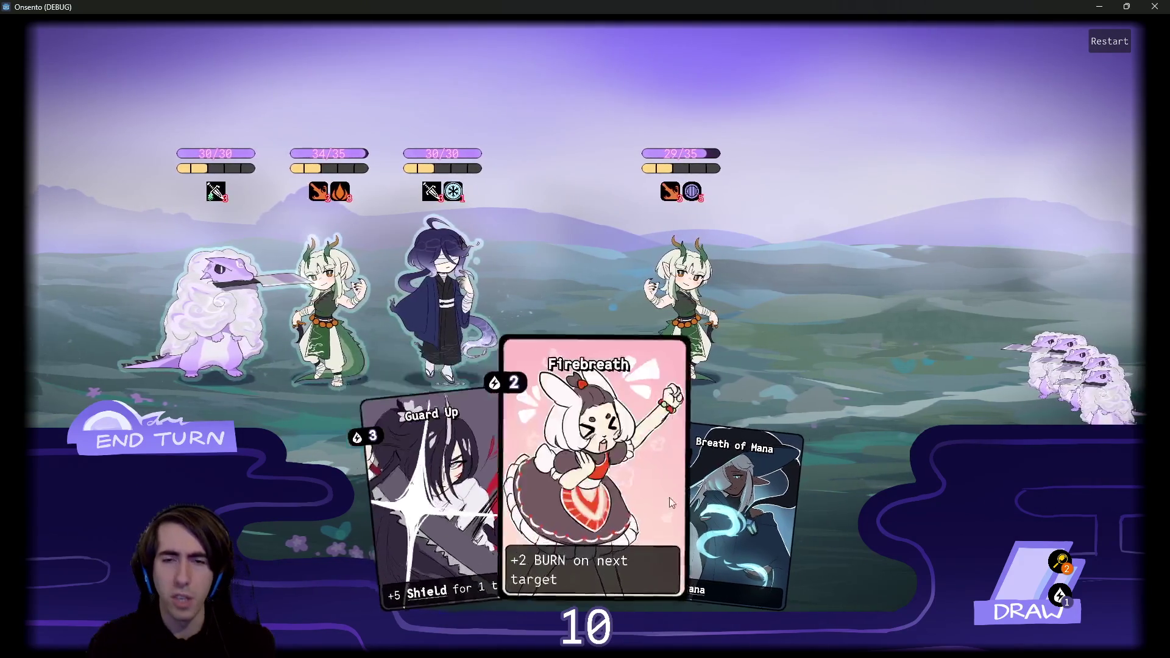
mouse_move(457, 488)
left_mouse_down()
mouse_move(576, 319)
mouse_move(640, 317)
mouse_move(426, 317)
mouse_move(415, 305)
left_mouse_up()
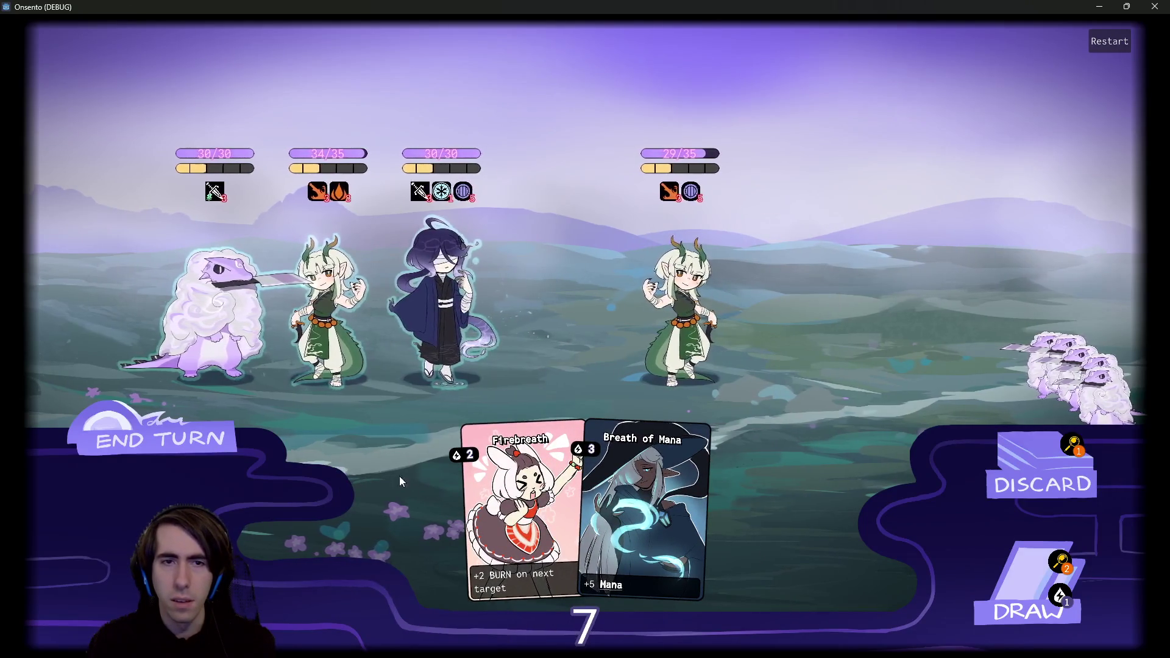
left_click_drag(475, 487, 450, 325)
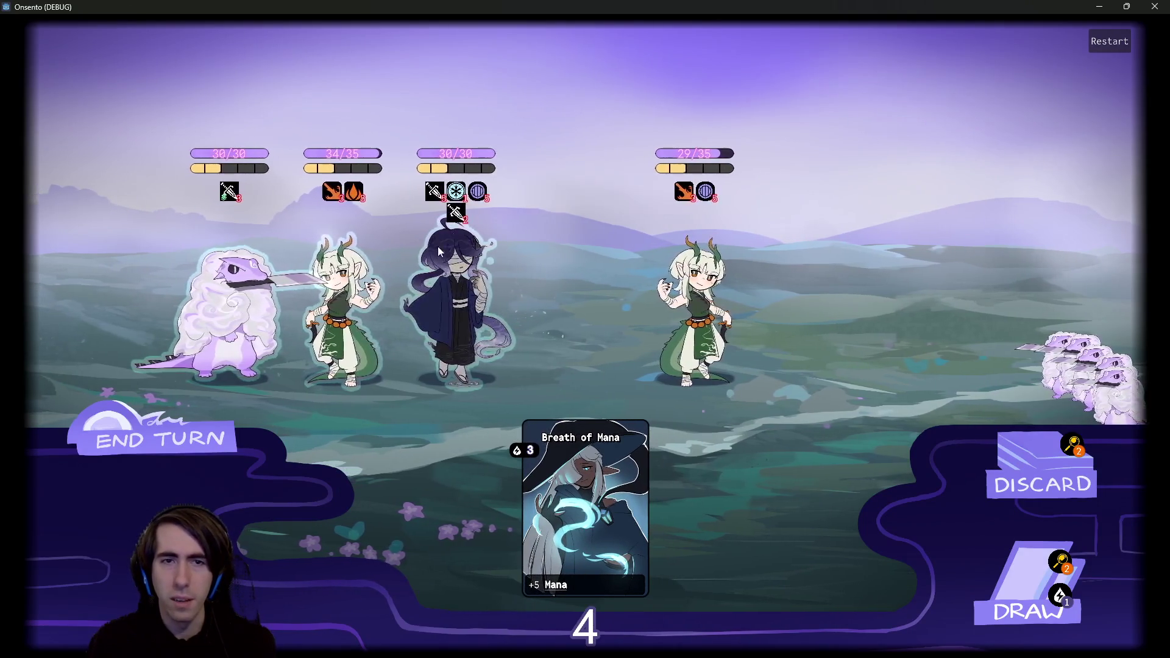
mouse_move(566, 499)
left_mouse_down()
mouse_move(558, 397)
mouse_move(518, 332)
left_mouse_up()
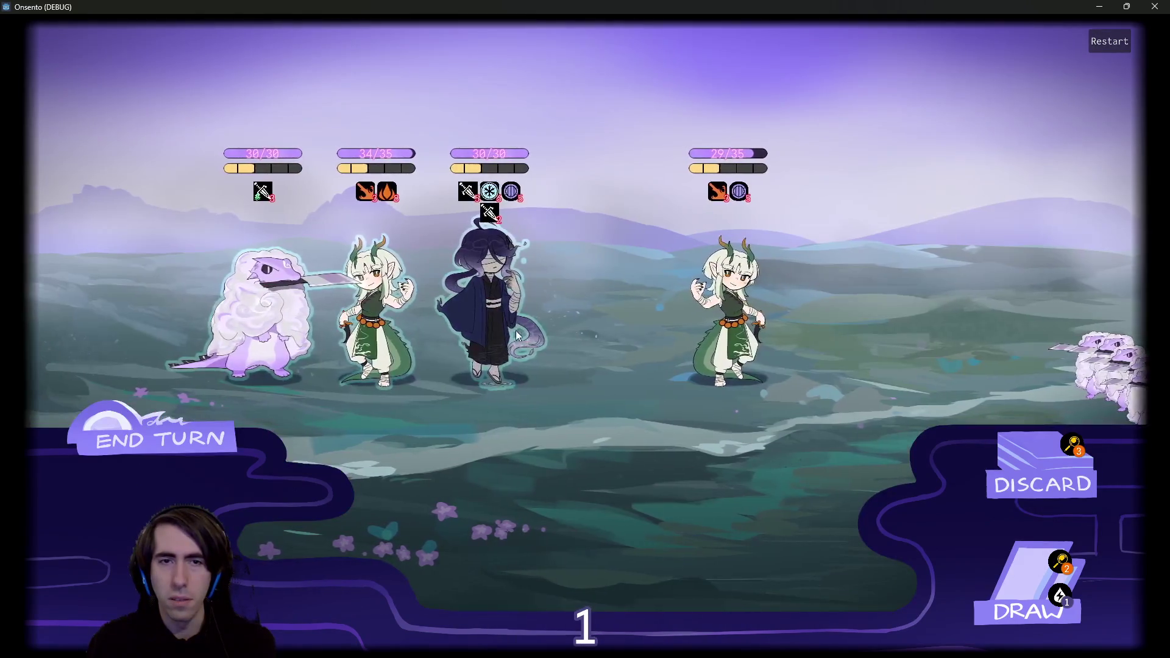